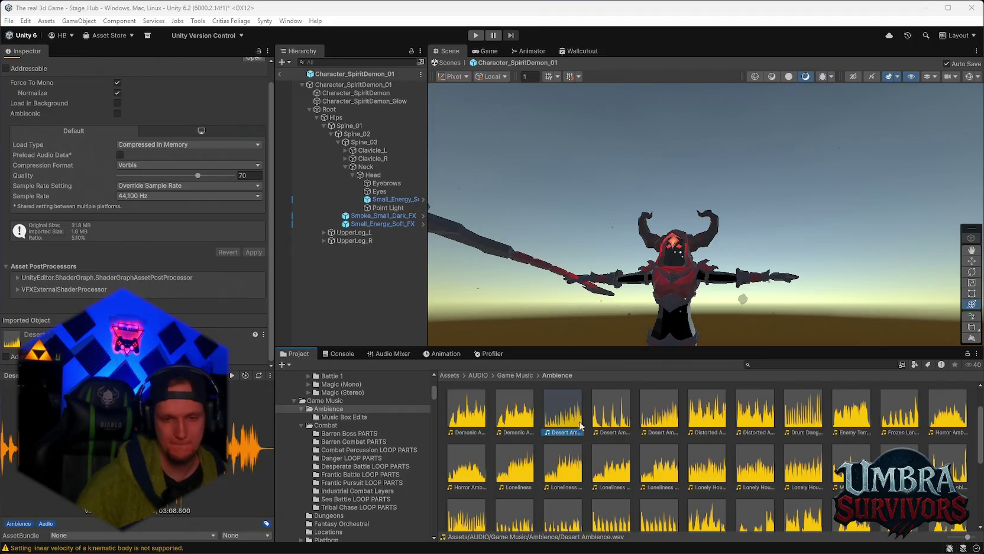
# Preview the Desert Ambience EMPTY LOOP clip, then close the audio preview player.
pyautogui.doubleClick(609, 411)
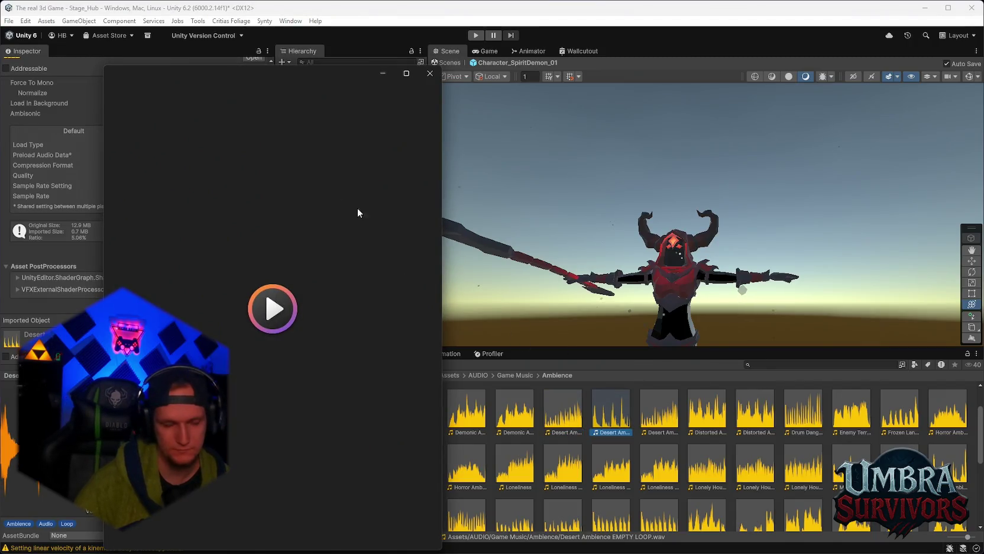
pyautogui.click(430, 74)
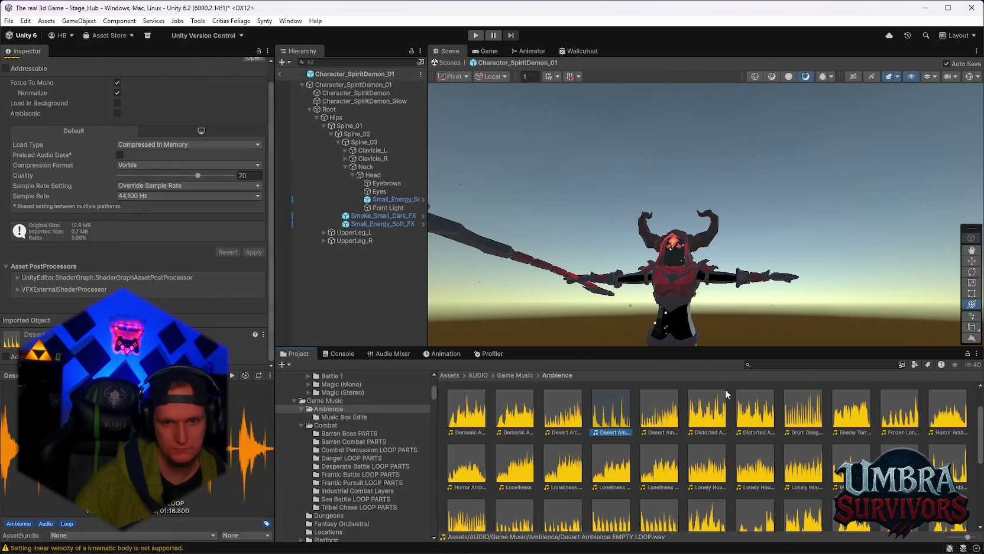
pyautogui.scroll(-2, 734, 430)
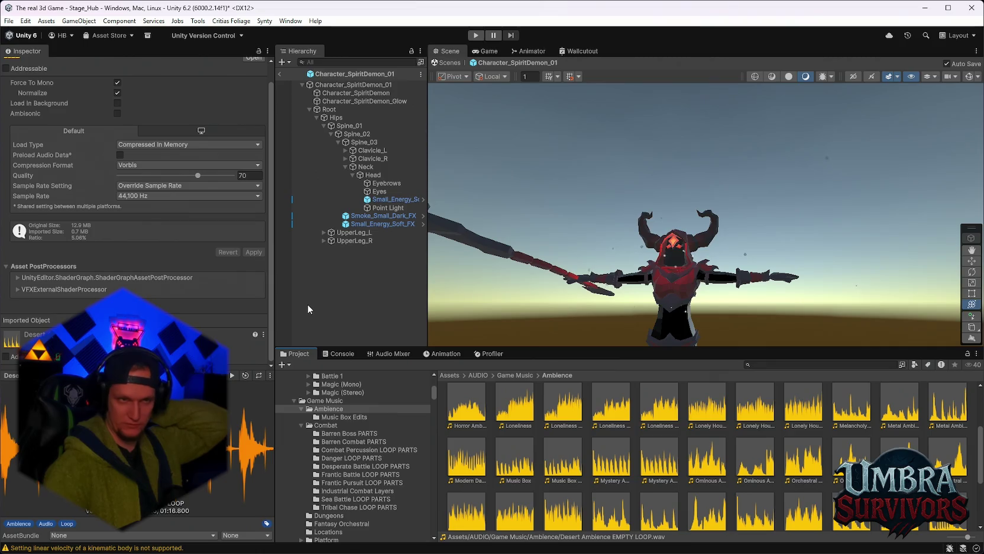
# Switch to the recent Stage_Forest scene, bringing up the Stage_Hub save prompt.
pyautogui.click(9, 21)
pyautogui.moveTo(71, 55)
pyautogui.click(208, 74)
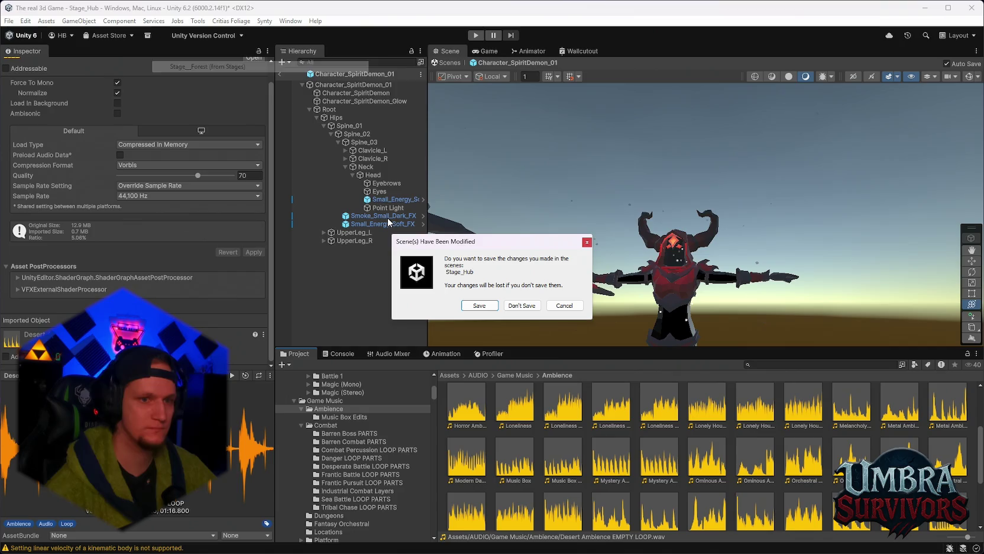
# Save Stage_Hub, then in Stage_Forest lower Ingame Musik's audio priority from 128 to 1.
pyautogui.click(465, 303)
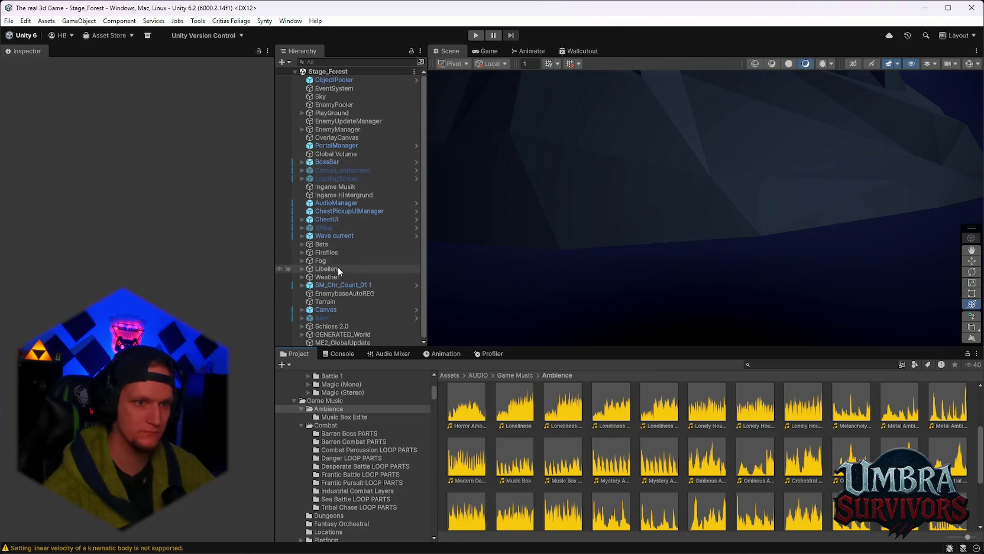
pyautogui.click(349, 153)
pyautogui.click(344, 194)
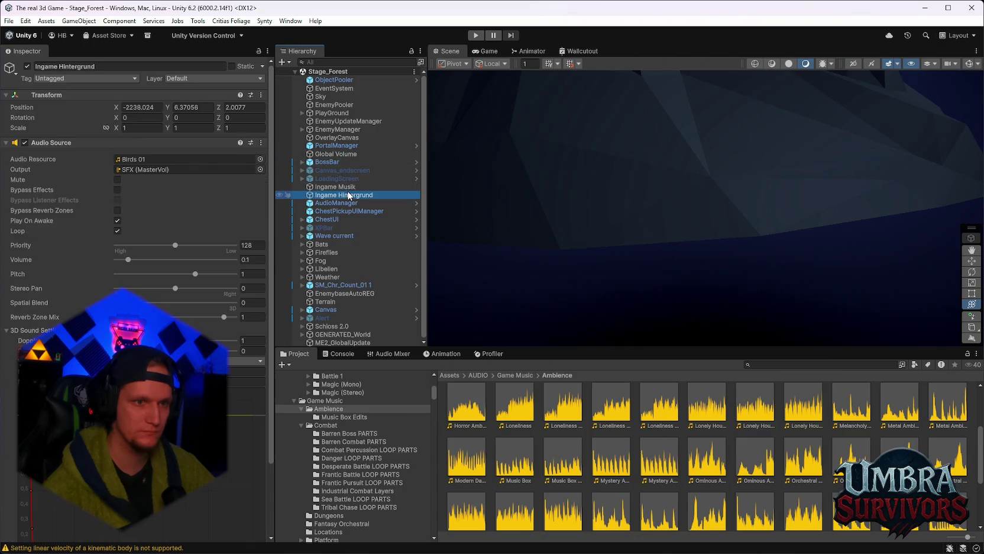
pyautogui.click(342, 186)
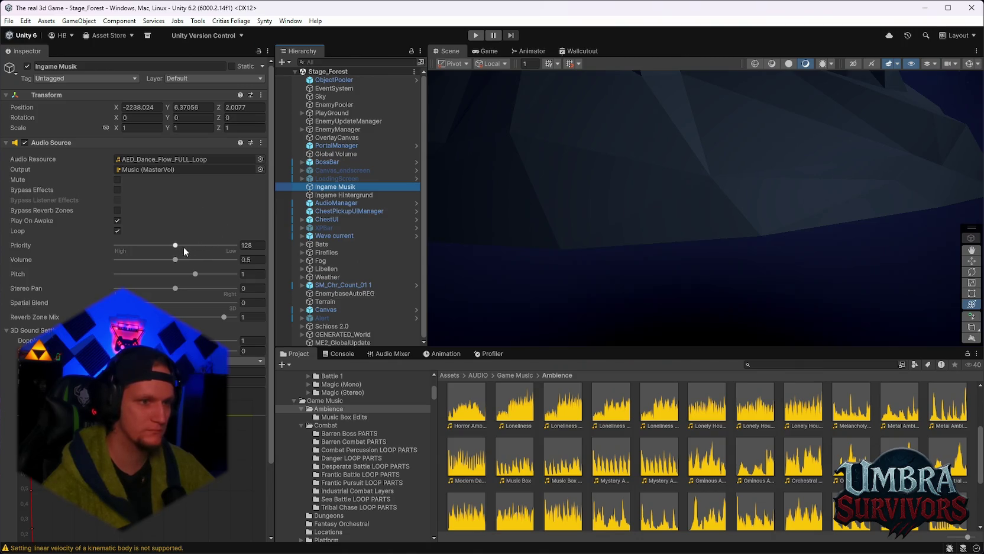
pyautogui.moveTo(175, 245); pyautogui.dragTo(119, 247)
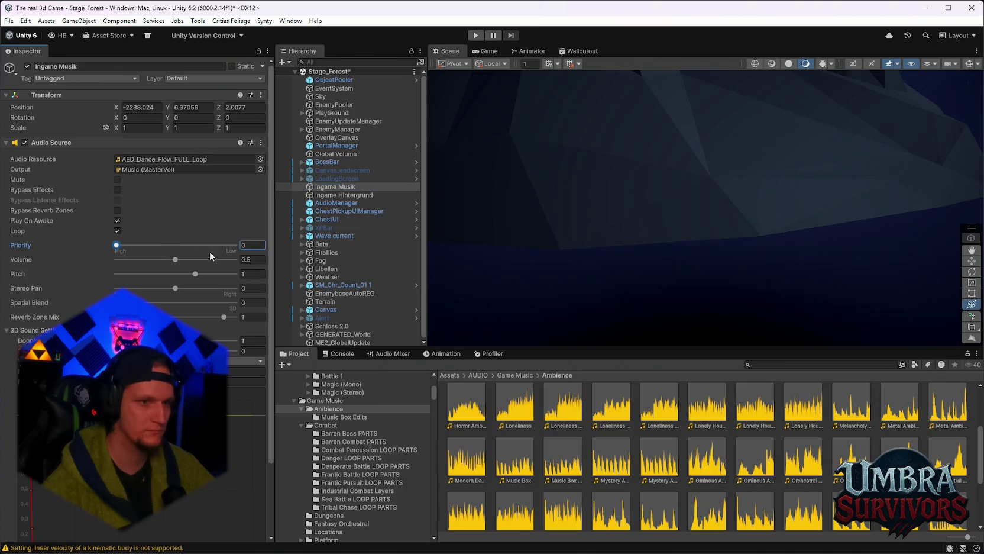
pyautogui.write('1')
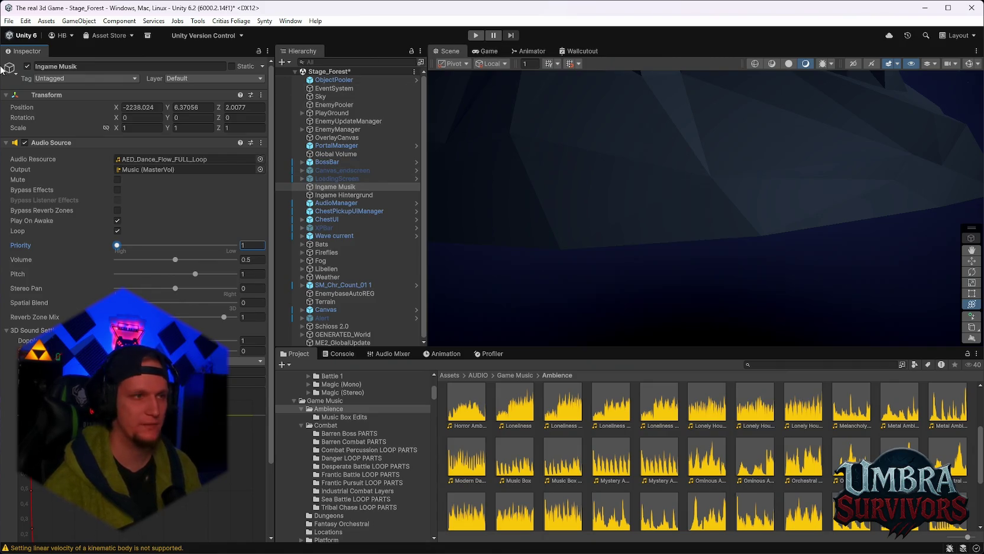
pyautogui.click(9, 20)
# Reopen the recent Stage_Hub scene, saving the Forest scene changes.
pyautogui.moveTo(60, 58)
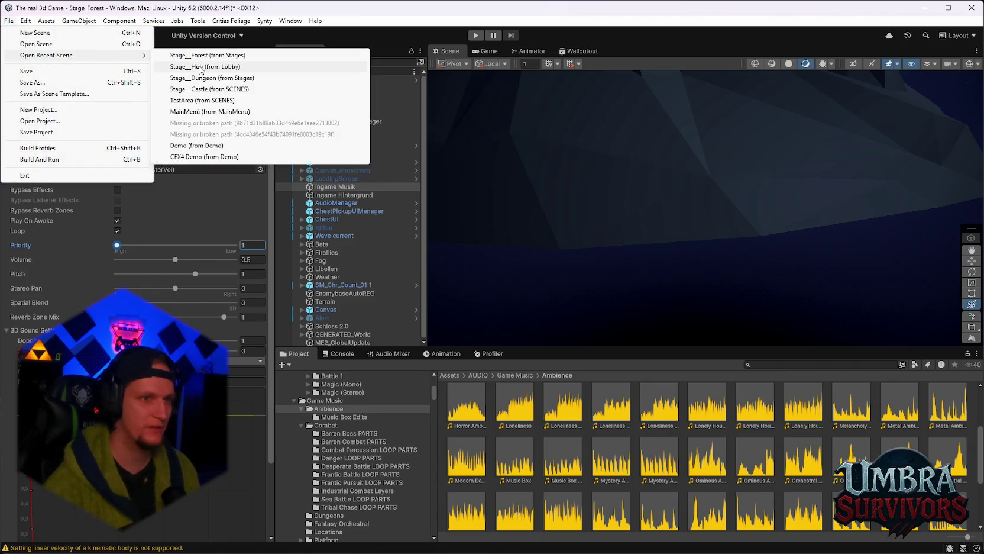
pyautogui.click(224, 66)
pyautogui.click(480, 306)
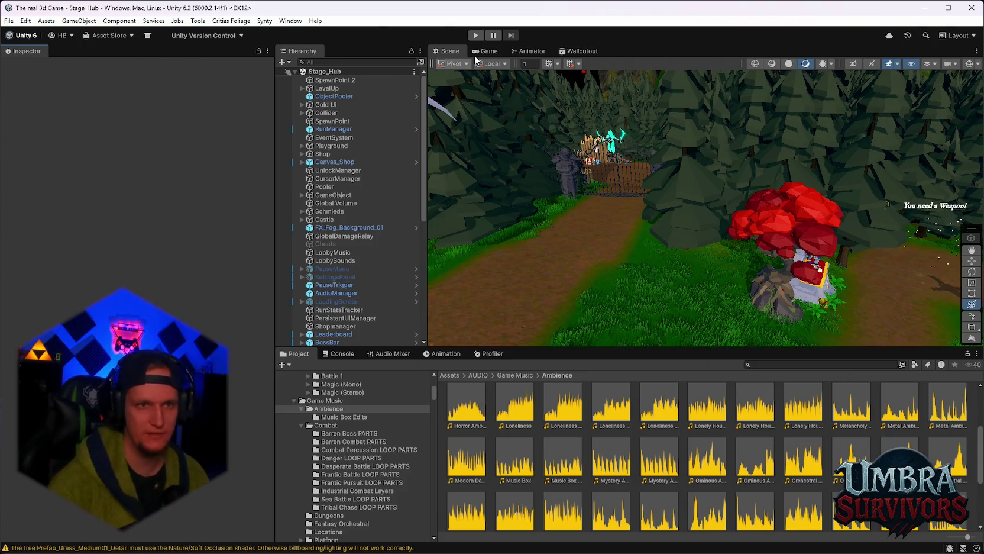
# Briefly play-test the Hub scene, then stop Play mode.
pyautogui.click(477, 35)
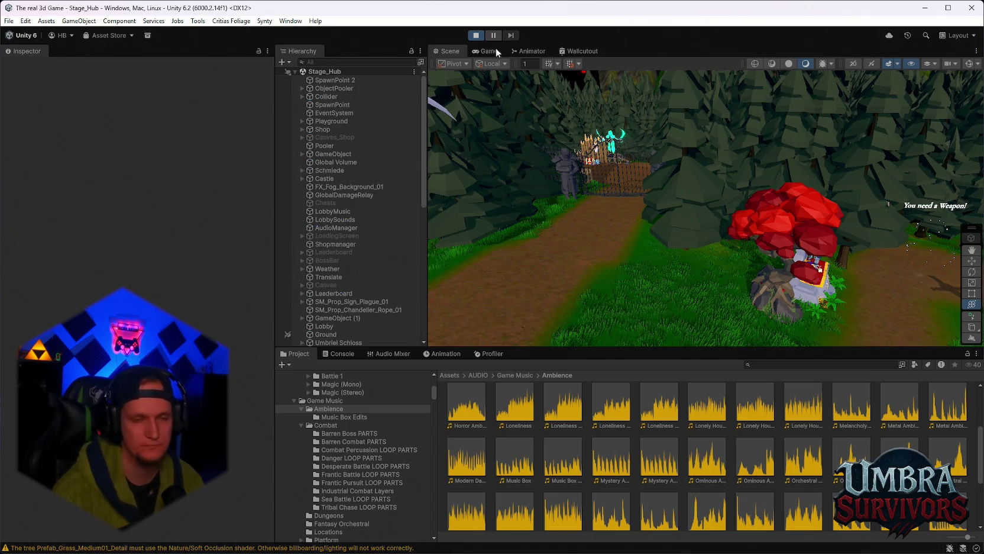
pyautogui.click(478, 33)
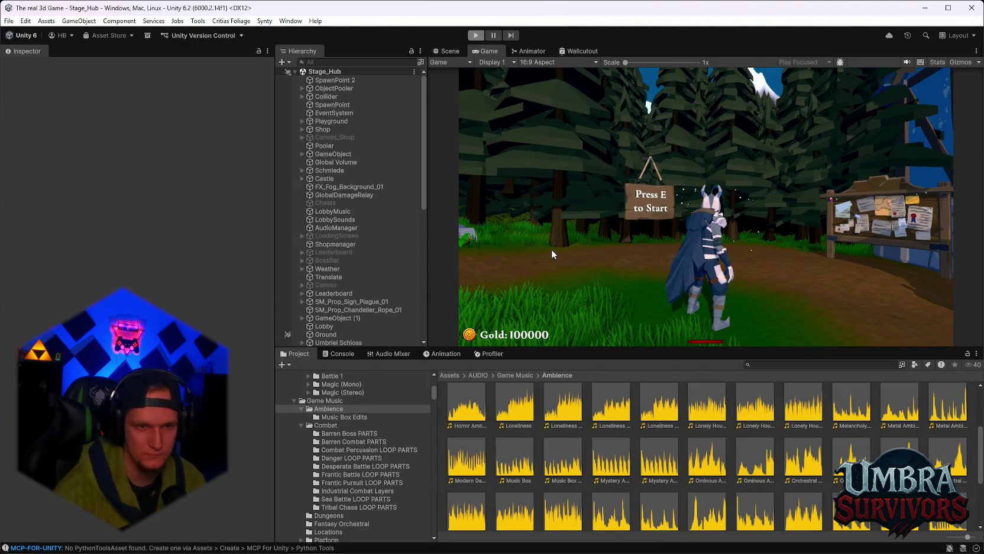
pyautogui.scroll(-5, 364, 172)
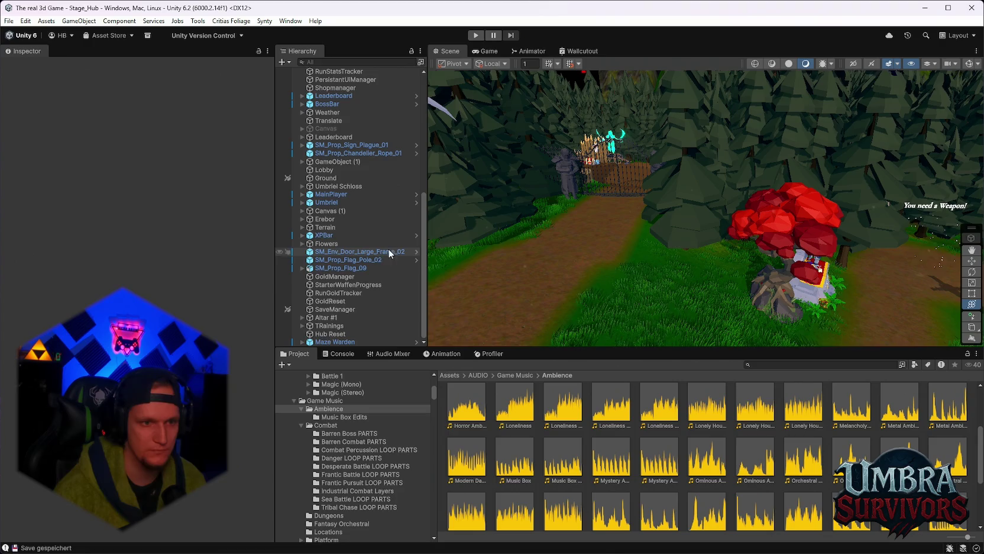
# Preview Horror Ambience LOOP and add an Audio Source component to the Maze Warden.
pyautogui.doubleClick(467, 402)
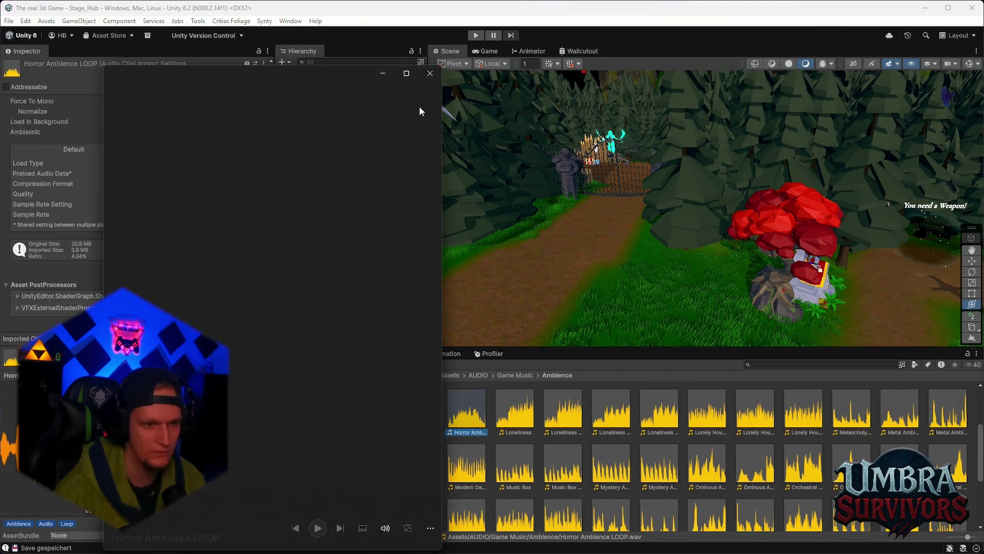
pyautogui.click(433, 76)
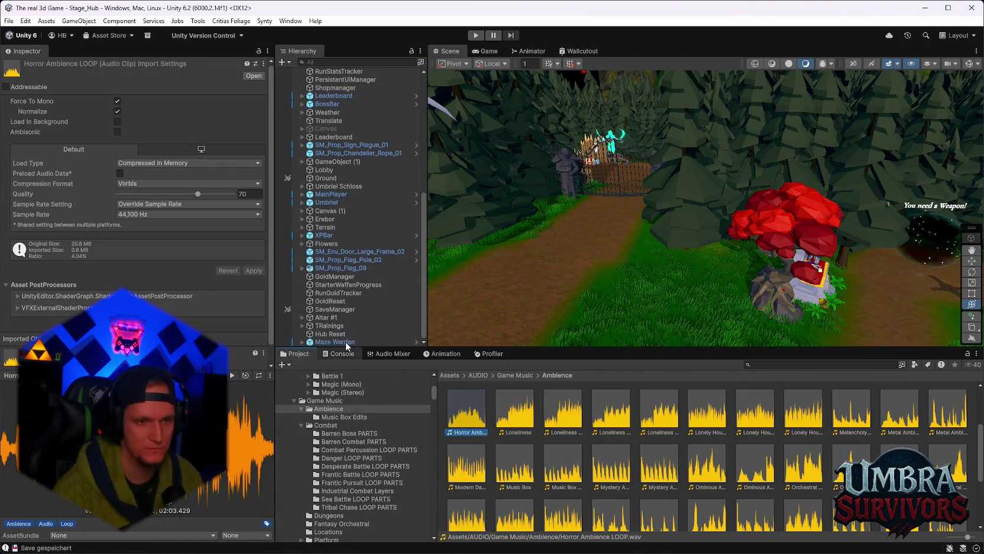
pyautogui.click(332, 342)
pyautogui.scroll(-20, 185, 304)
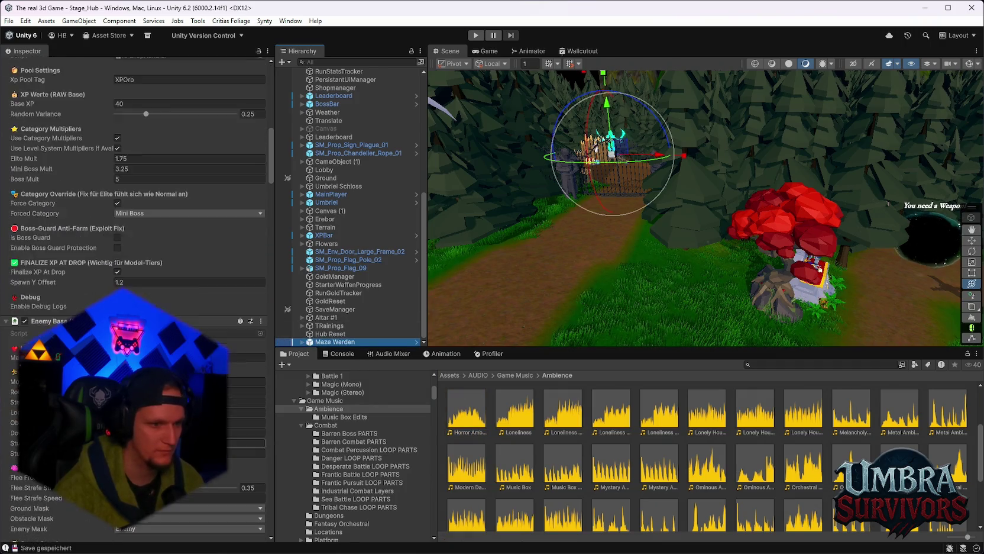
pyautogui.scroll(-8, 185, 304)
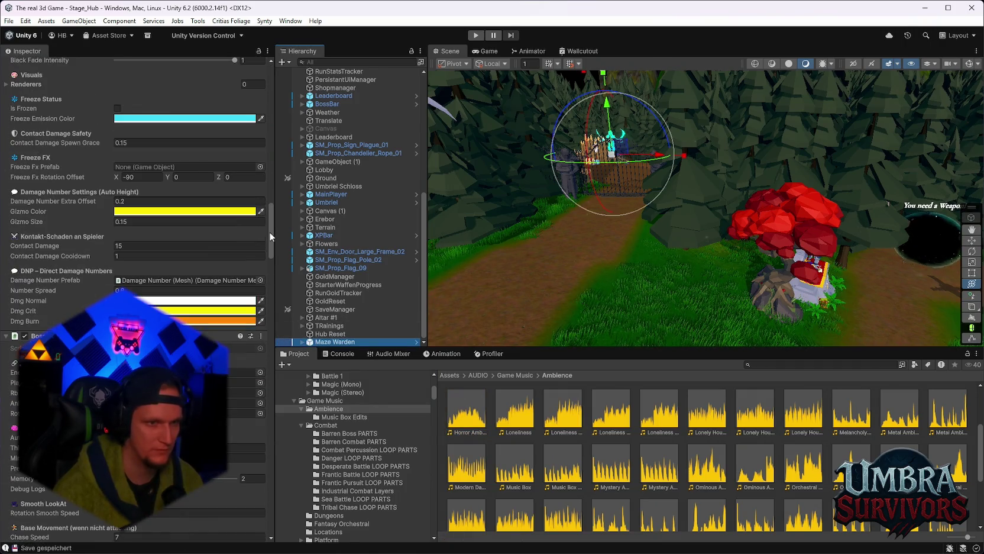
pyautogui.moveTo(268, 234); pyautogui.dragTo(250, 526)
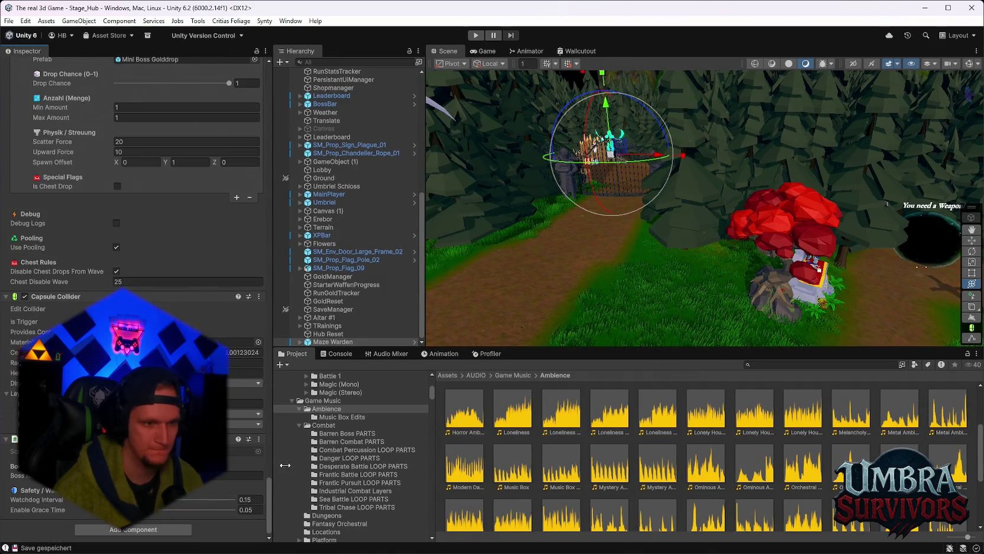
pyautogui.click(133, 529)
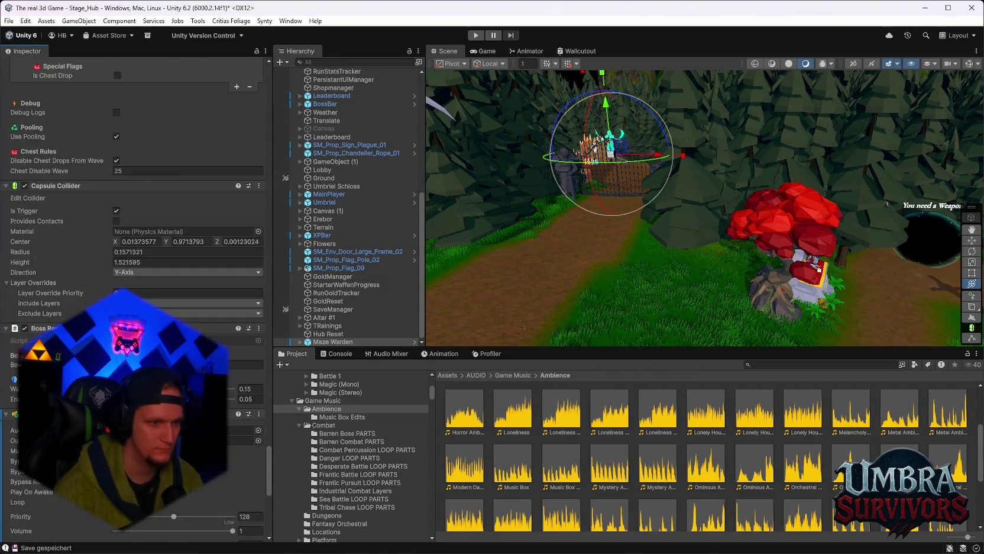
# Assign Horror Ambience LOOP to the warden's Audio Source with SFX output, volume 0.5, priority 256.
pyautogui.scroll(-5, 136, 296)
pyautogui.moveTo(461, 420)
pyautogui.mouseDown()
pyautogui.moveTo(147, 320)
pyautogui.moveTo(177, 319)
pyautogui.mouseUp()
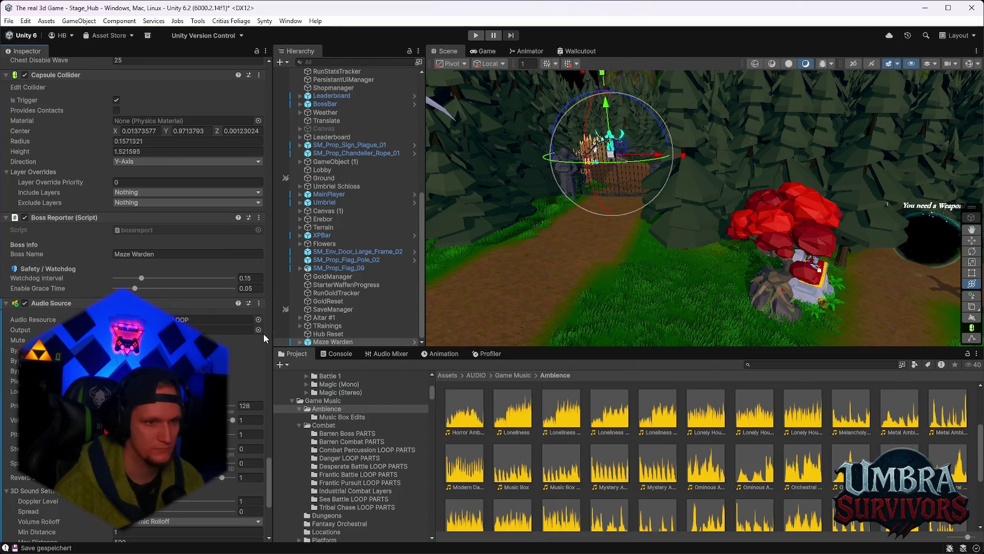
pyautogui.click(258, 330)
pyautogui.click(288, 350)
pyautogui.doubleClick(288, 350)
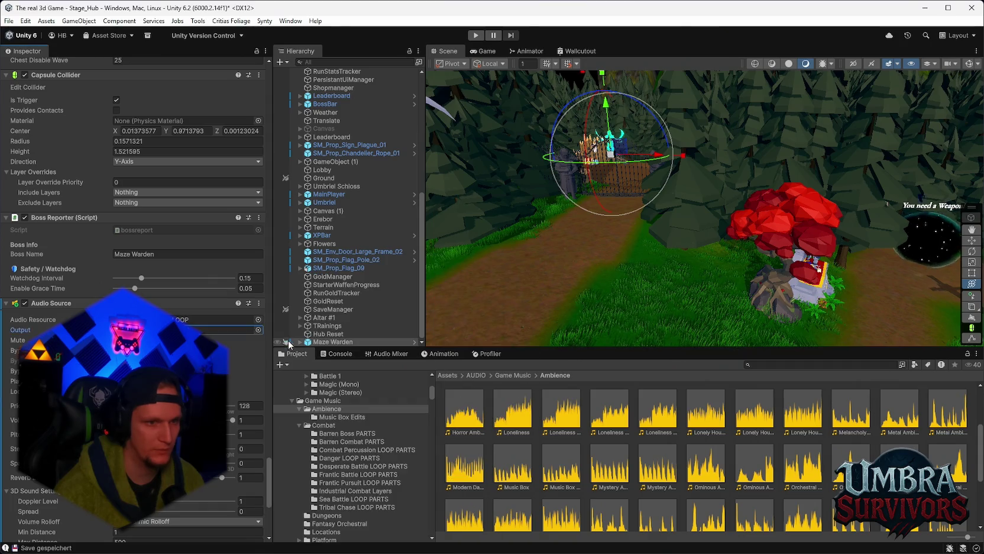
pyautogui.click(255, 419)
pyautogui.write('0.5')
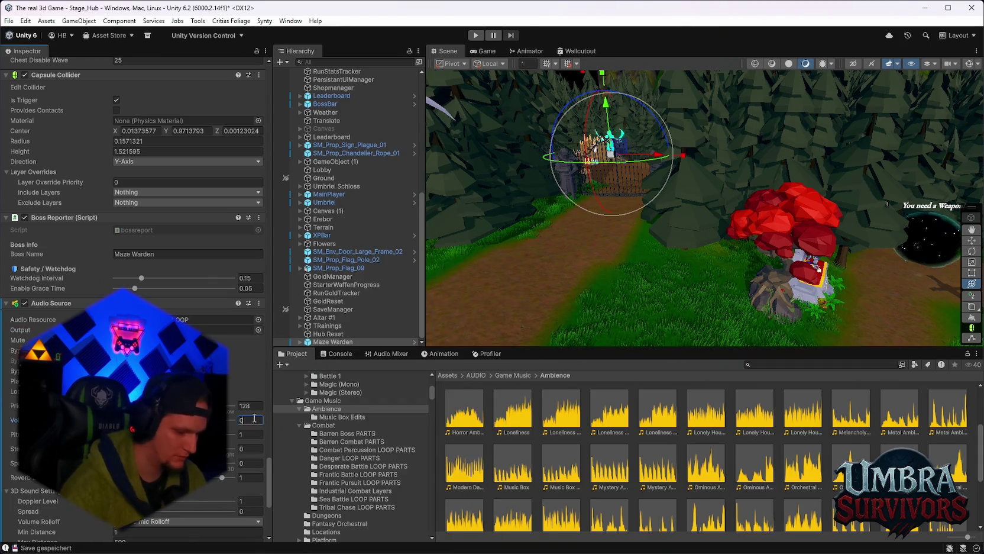
pyautogui.click(248, 405)
pyautogui.write('256')
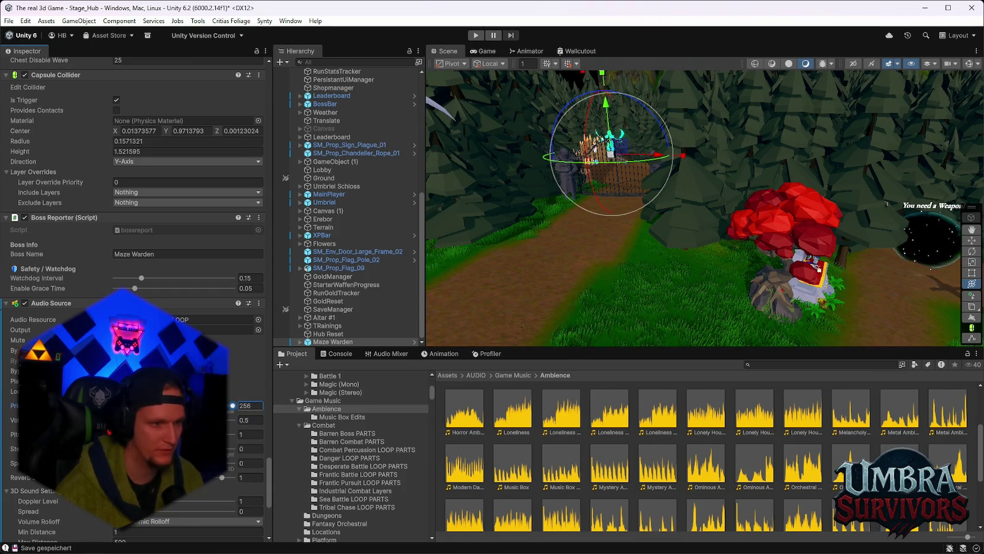
pyautogui.click(116, 391)
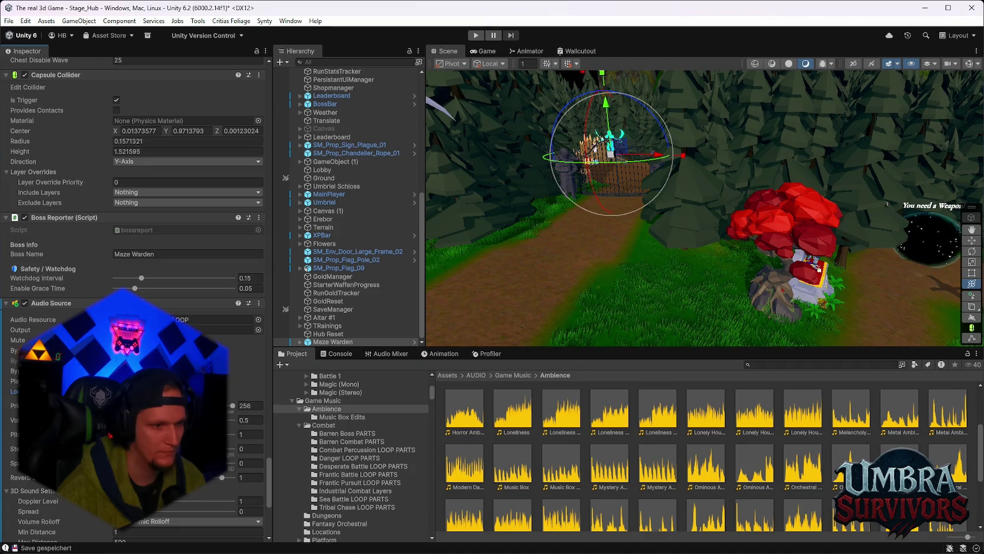
pyautogui.scroll(-2, 133, 296)
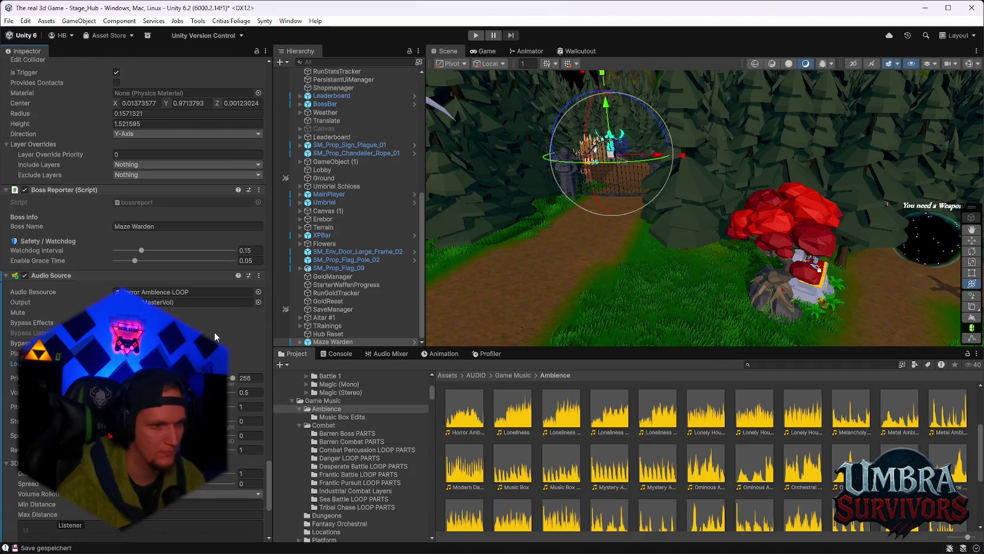
pyautogui.click(478, 35)
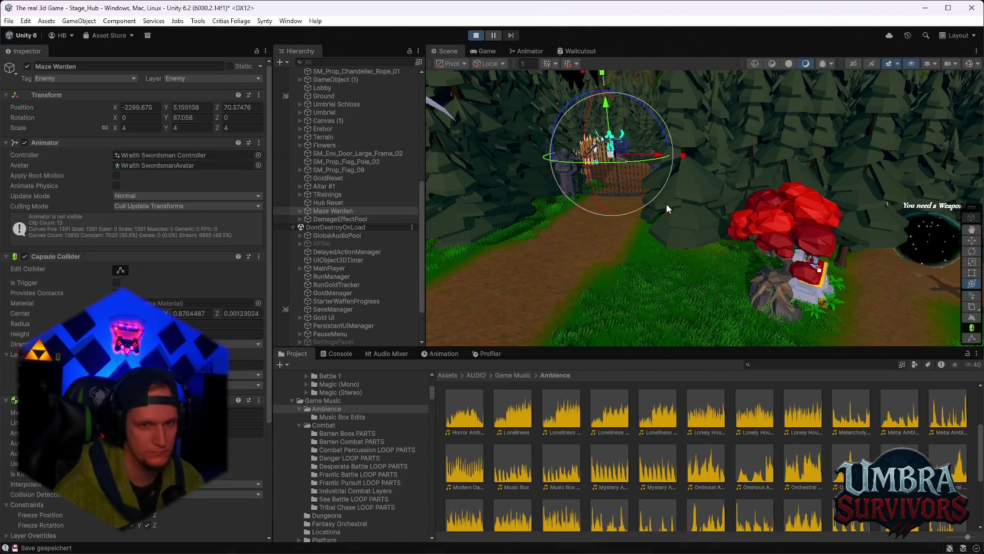
pyautogui.click(671, 205)
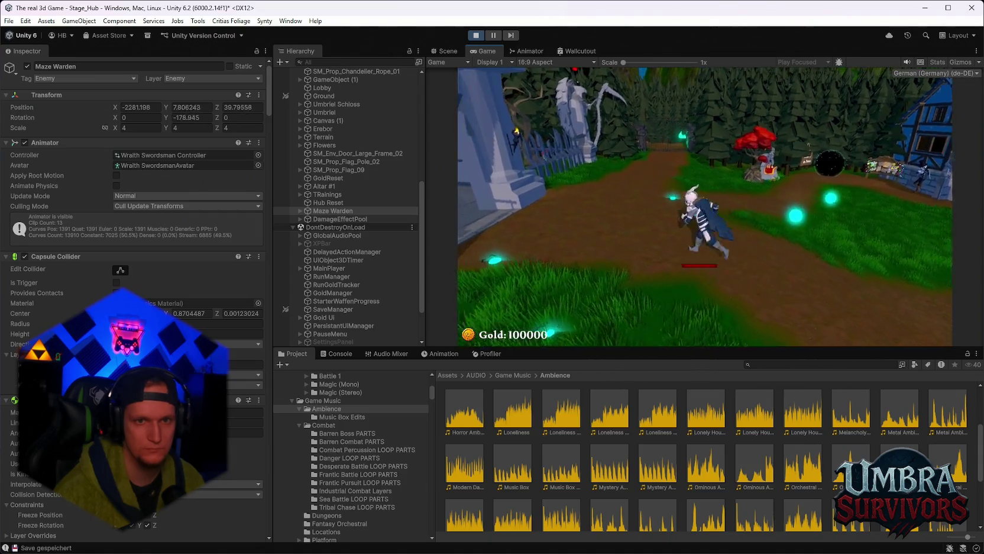
pyautogui.press('Escape')
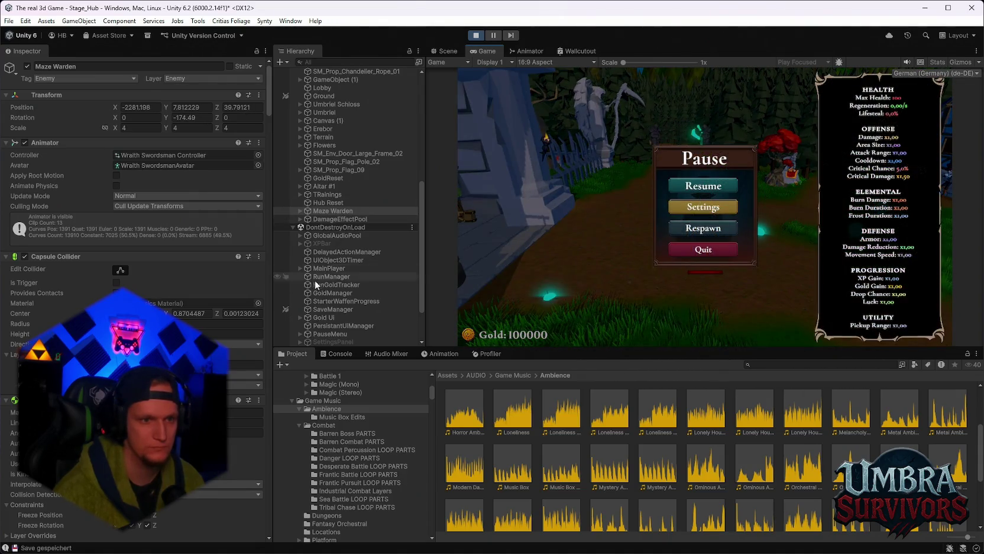
pyautogui.scroll(-3, 313, 279)
pyautogui.scroll(10, 355, 278)
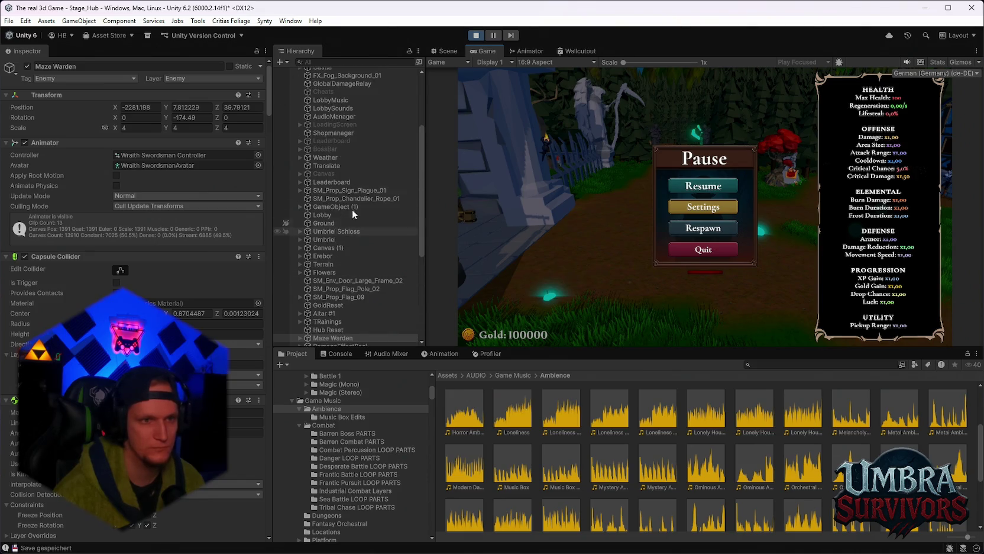
pyautogui.scroll(3, 354, 224)
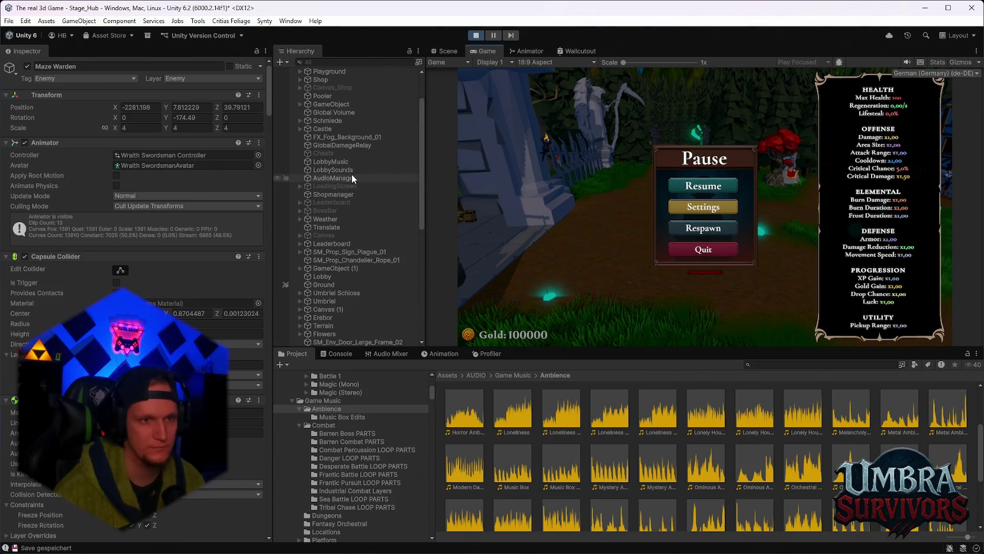
pyautogui.scroll(2, 352, 171)
# Select LobbyMusic, try changing its Priority, then stop Play mode so it reverts to 128.
pyautogui.click(342, 207)
pyautogui.click(335, 201)
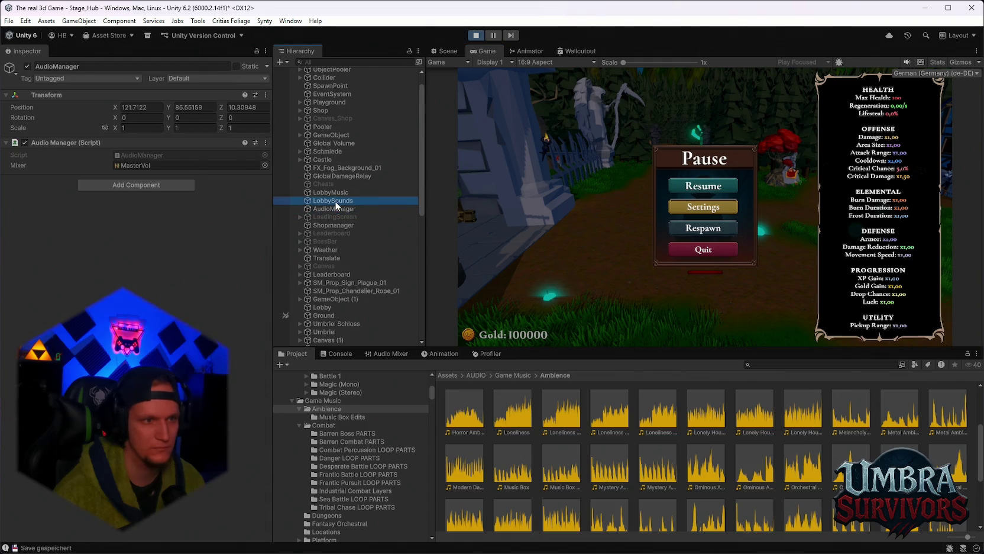
pyautogui.click(335, 192)
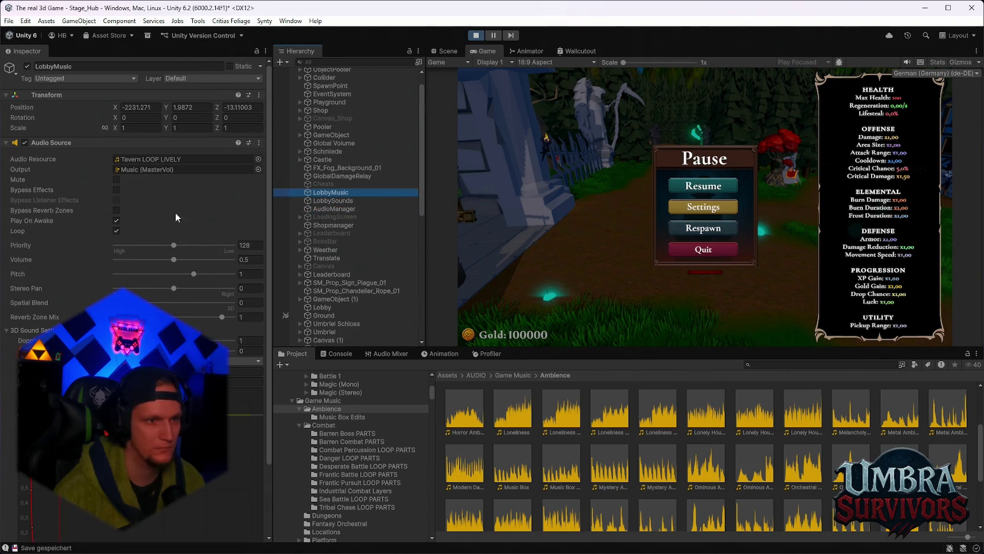
pyautogui.moveTo(173, 245); pyautogui.dragTo(124, 246)
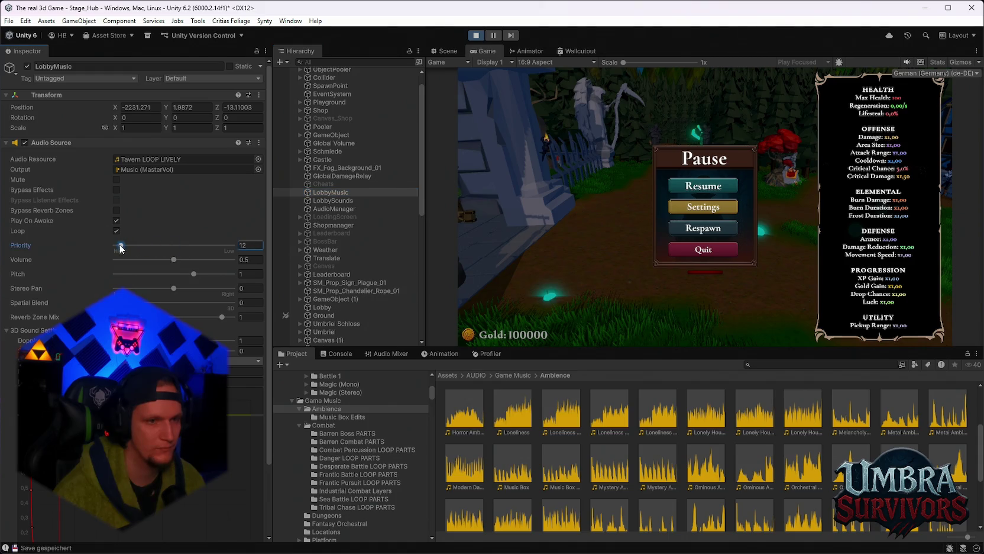
pyautogui.click(254, 244)
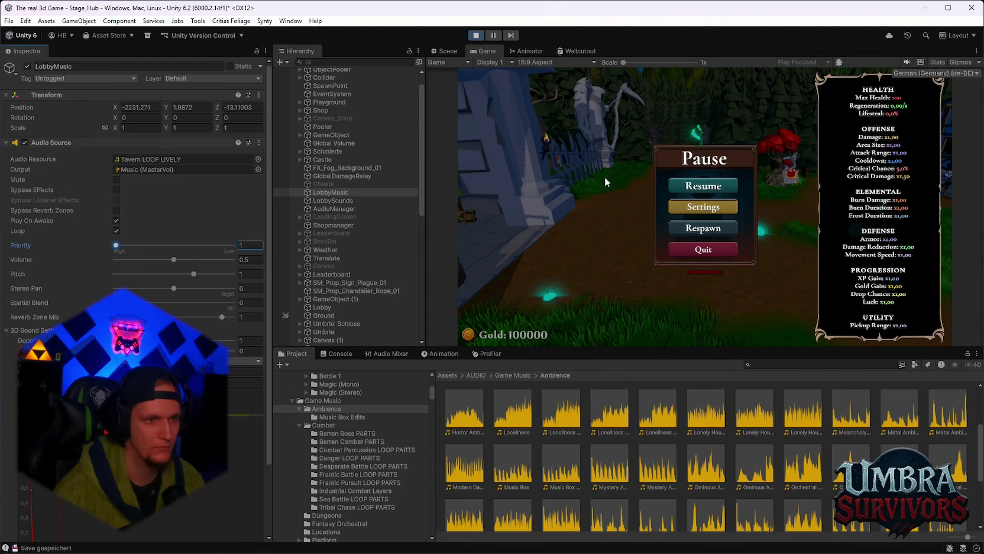
pyautogui.click(475, 35)
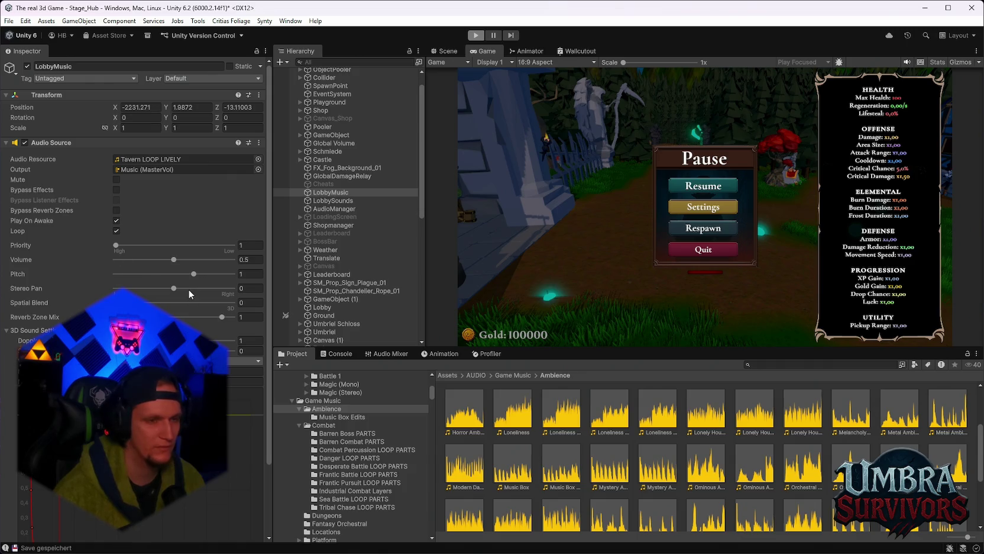
pyautogui.moveTo(27, 246)
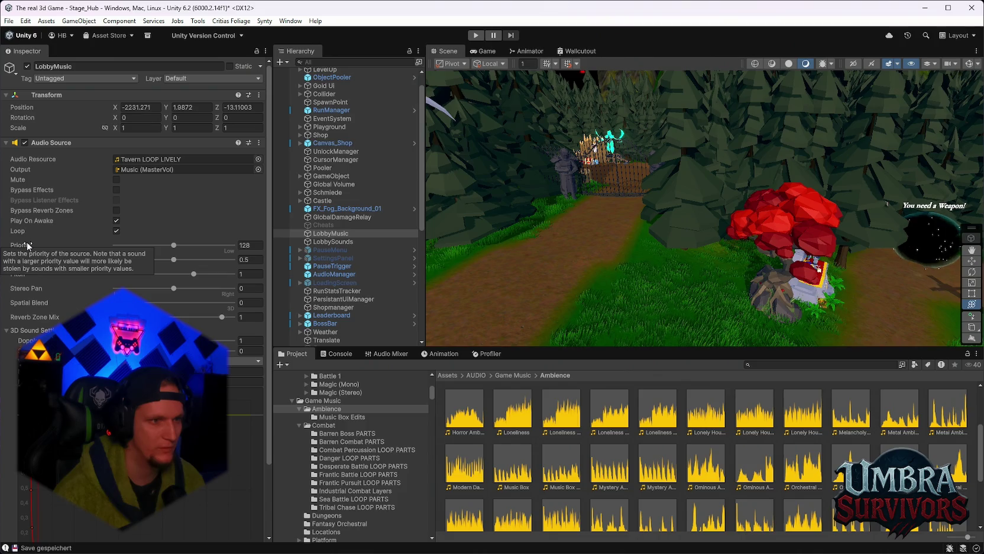
# Set LobbyMusic's Audio Source priority to 1 and start Play mode.
pyautogui.click(254, 245)
pyautogui.write('1')
pyautogui.click(475, 35)
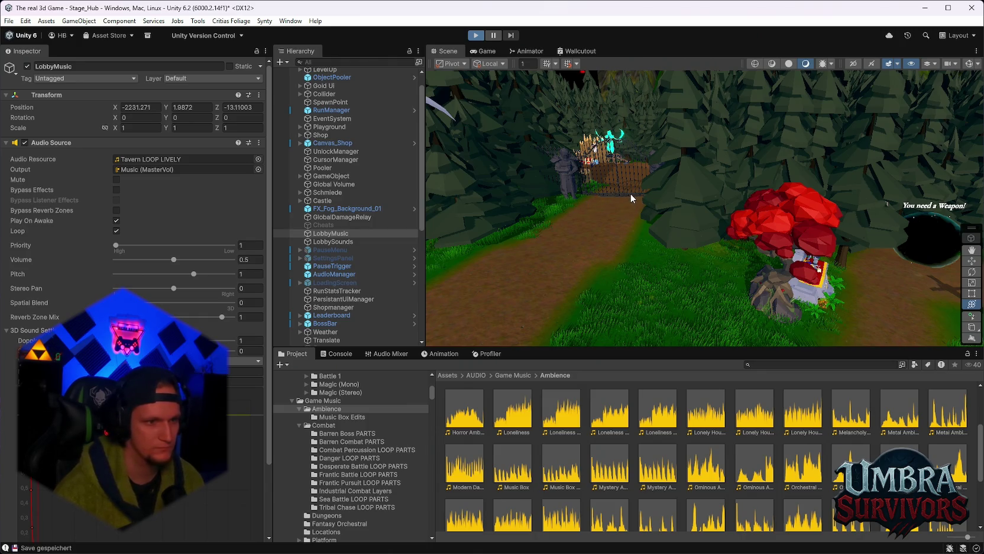
# Run the character around the Hub past the red tree and Get a Weapon shop, then pause.
pyautogui.hotkey('ctrl', 'p')
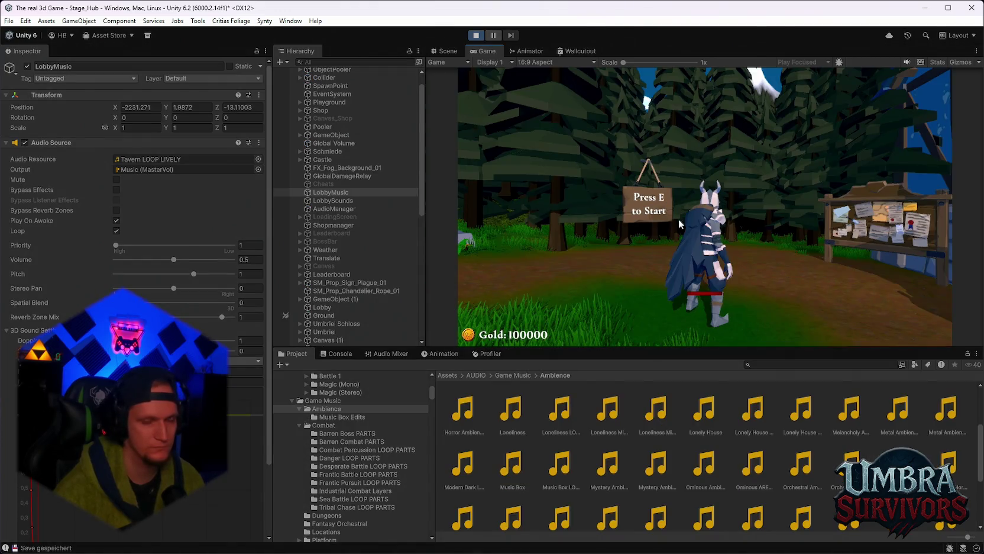
pyautogui.click(698, 222)
pyautogui.press('a')
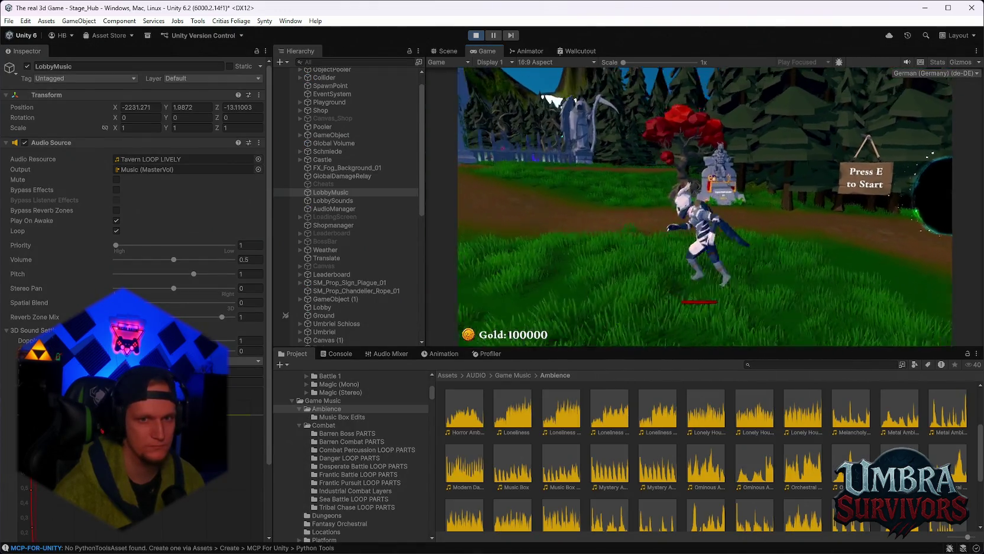
pyautogui.press('w')
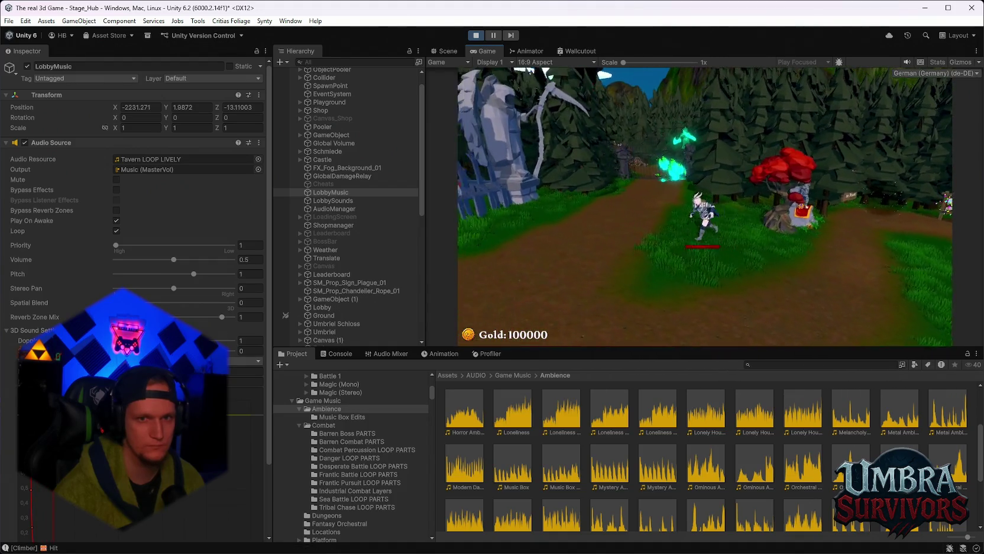
pyautogui.press('s')
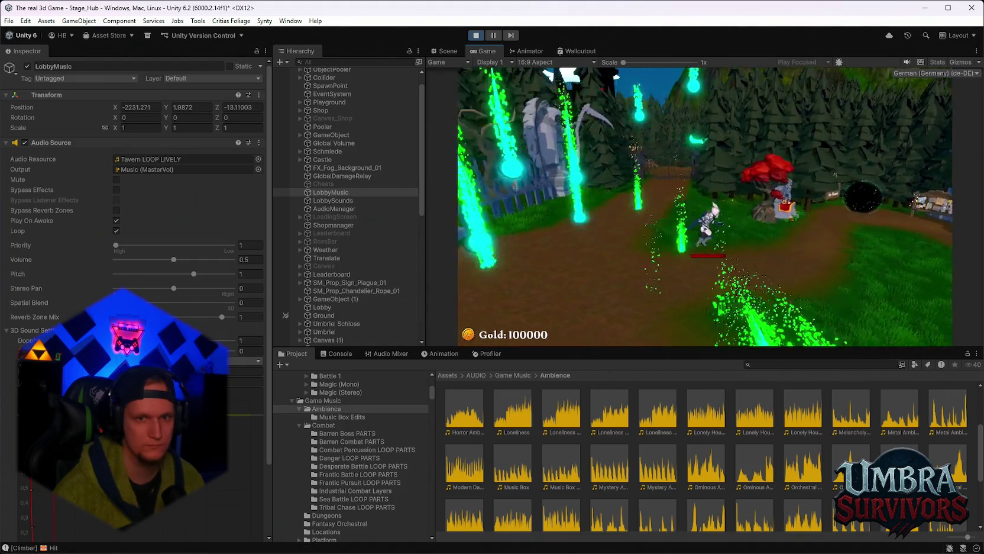
pyautogui.press('a')
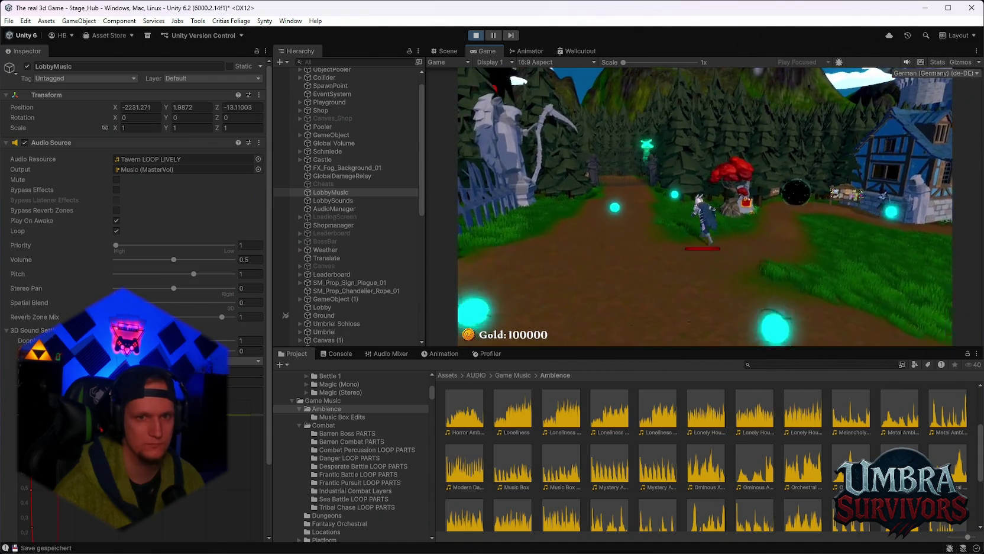
pyautogui.press('d')
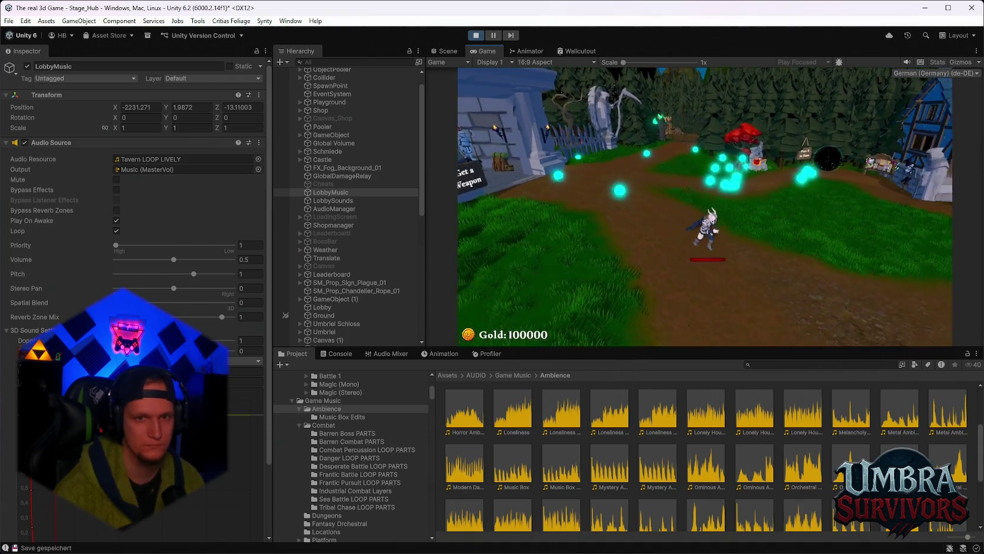
pyautogui.press('d')
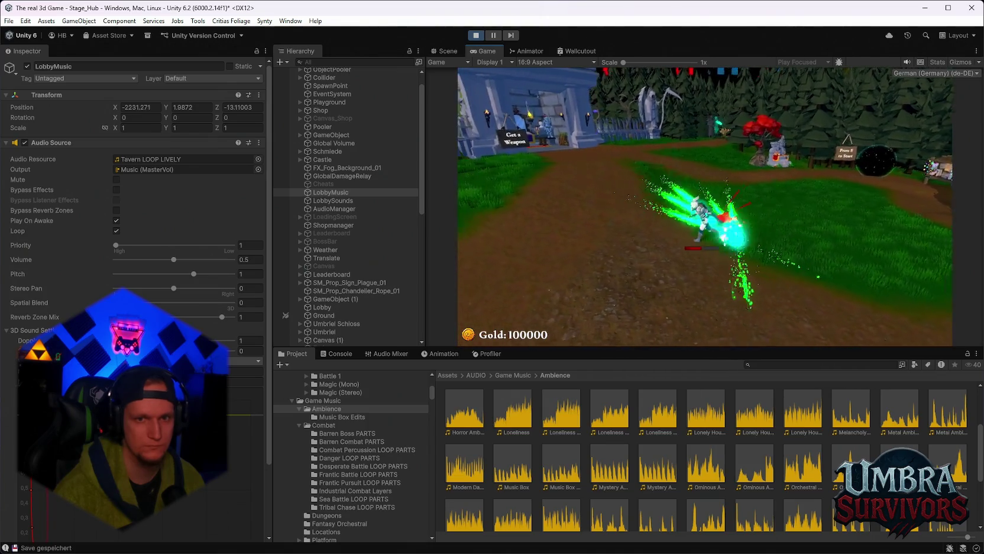
pyautogui.press('w')
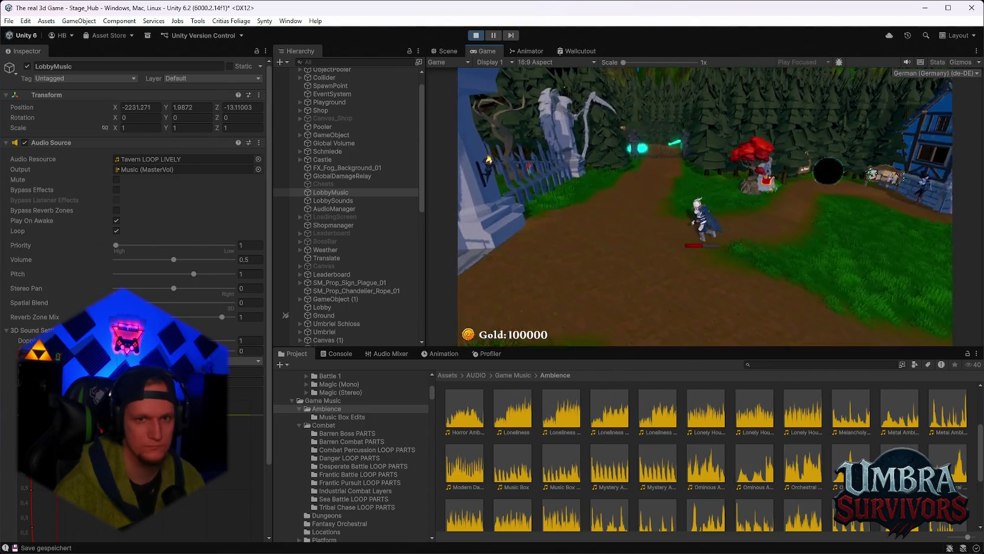
pyautogui.press('Escape')
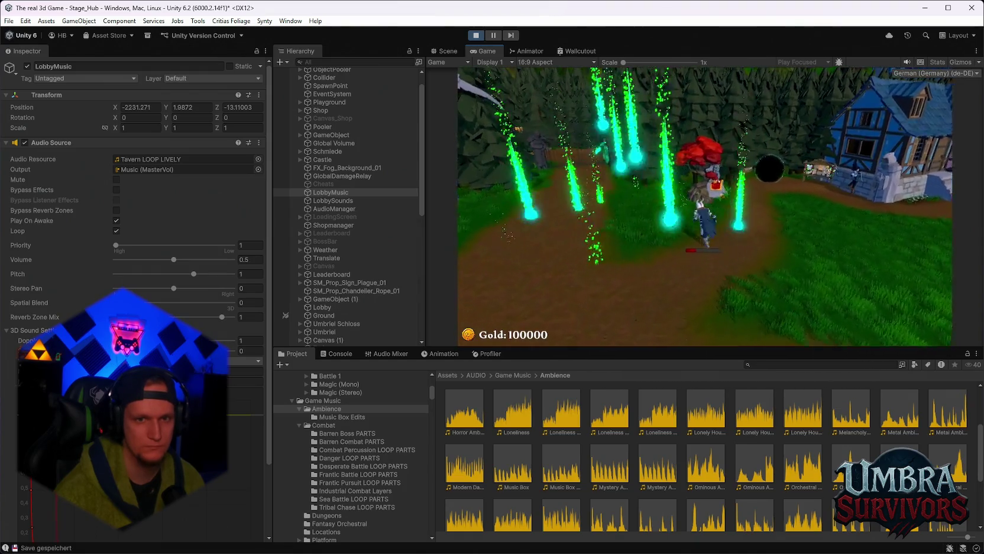
# Resume, run toward the blue house, and pause the game again.
pyautogui.press('space')
pyautogui.press('a')
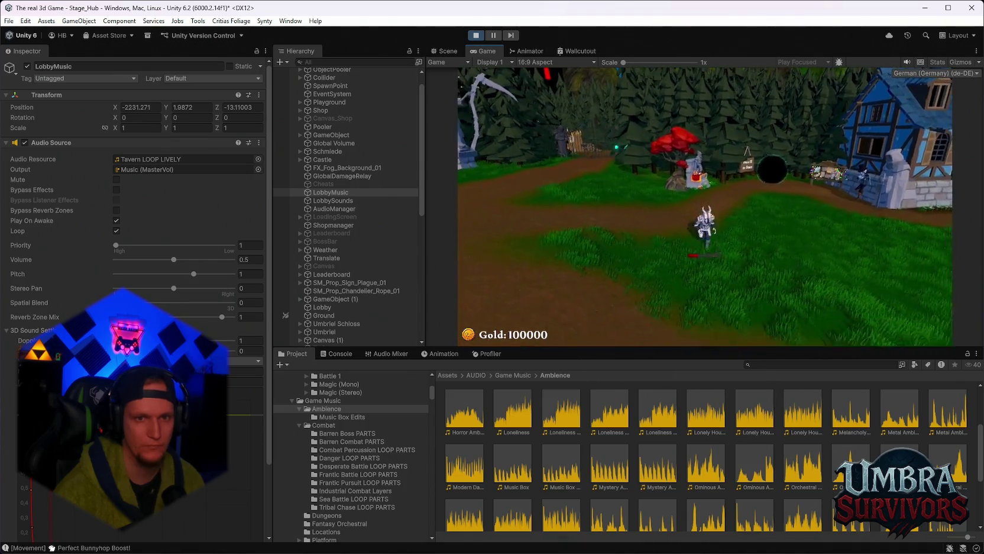
pyautogui.press('Escape')
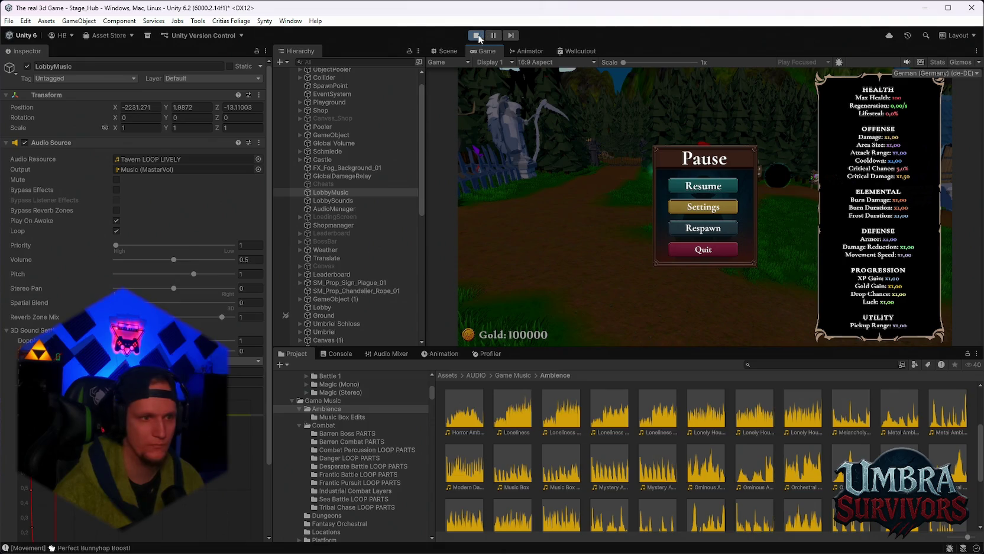
# Stop Play mode and dismiss the Open Recent Scene menu without switching scenes.
pyautogui.click(476, 35)
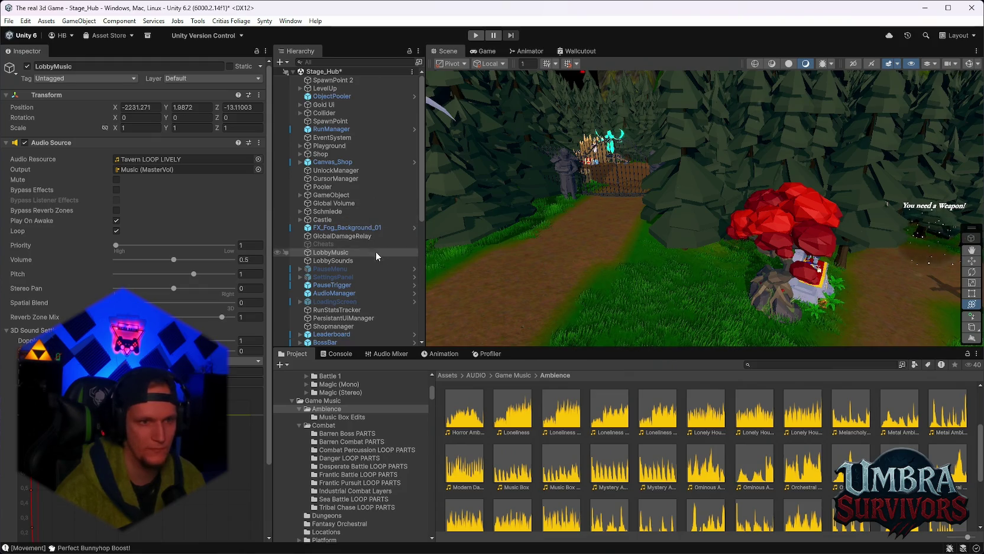
pyautogui.click(7, 21)
pyautogui.moveTo(48, 55)
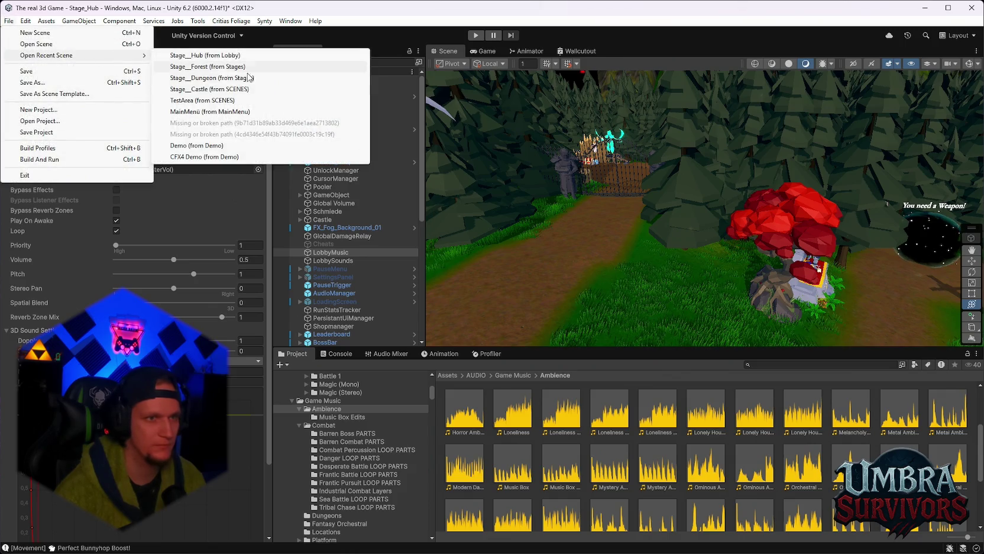
pyautogui.press('Escape')
pyautogui.scroll(-10, 332, 319)
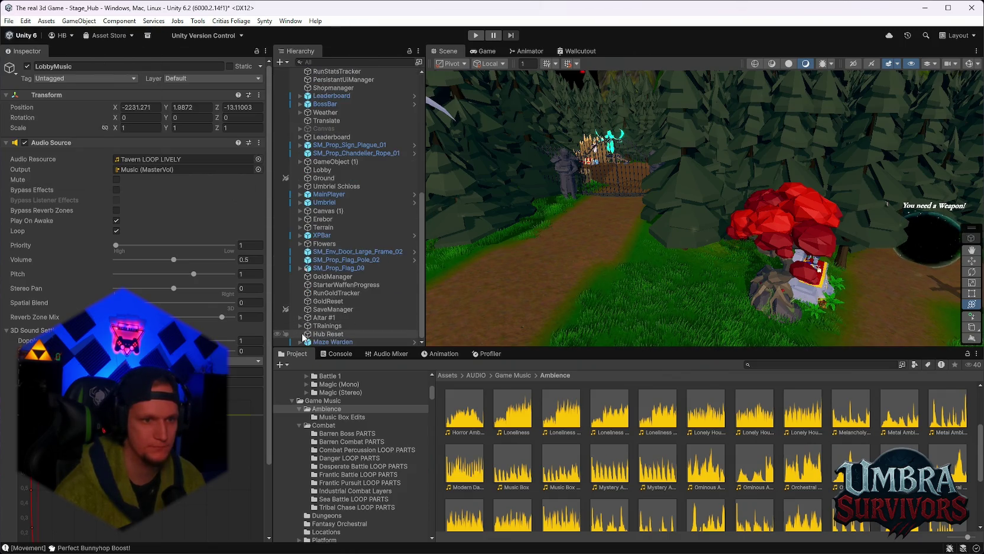
# Deactivate the Maze Warden, start the game, and pick a starting card for Stage 1.
pyautogui.click(313, 341)
pyautogui.click(28, 67)
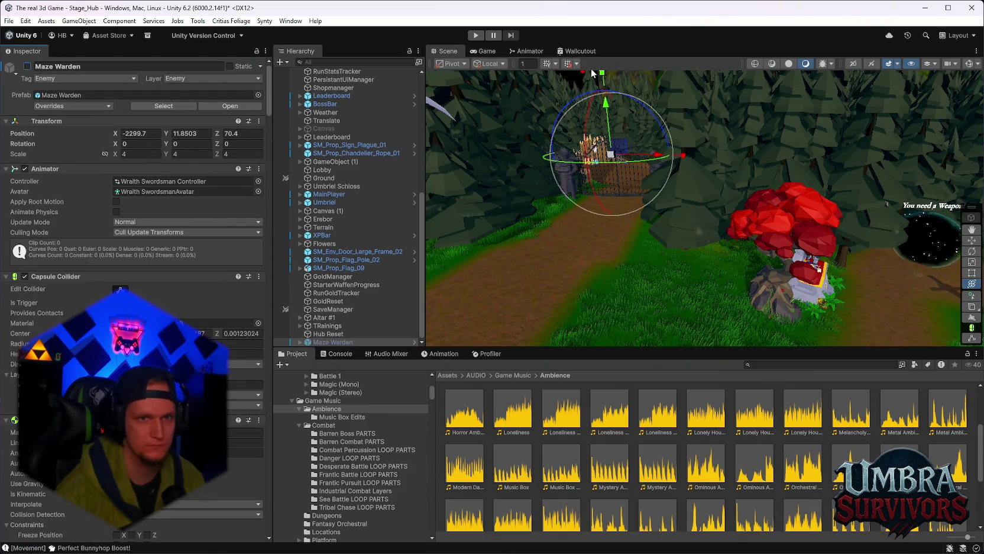
pyautogui.click(477, 36)
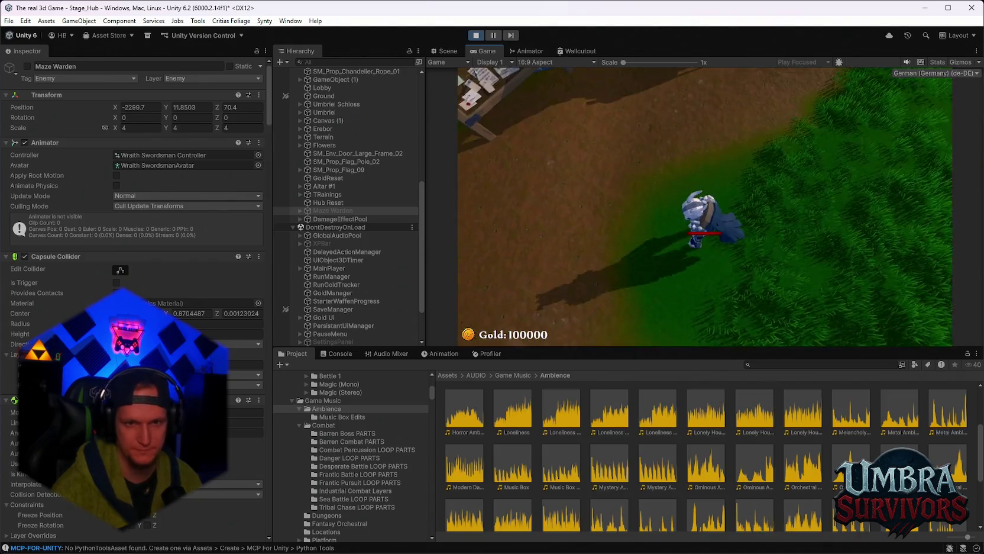
pyautogui.press('e')
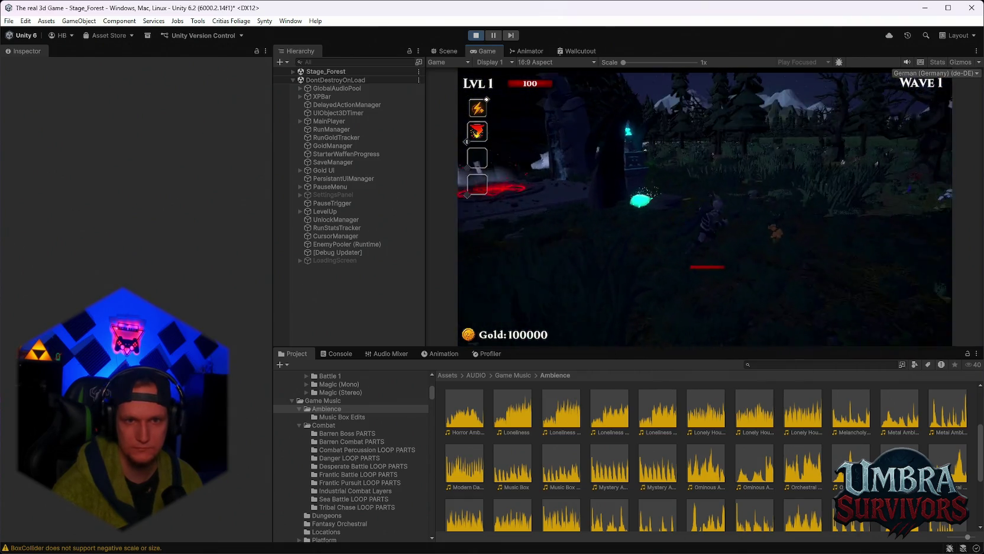
# Pause the Forest run and search the Project assets for 'cheats'.
pyautogui.press('Escape')
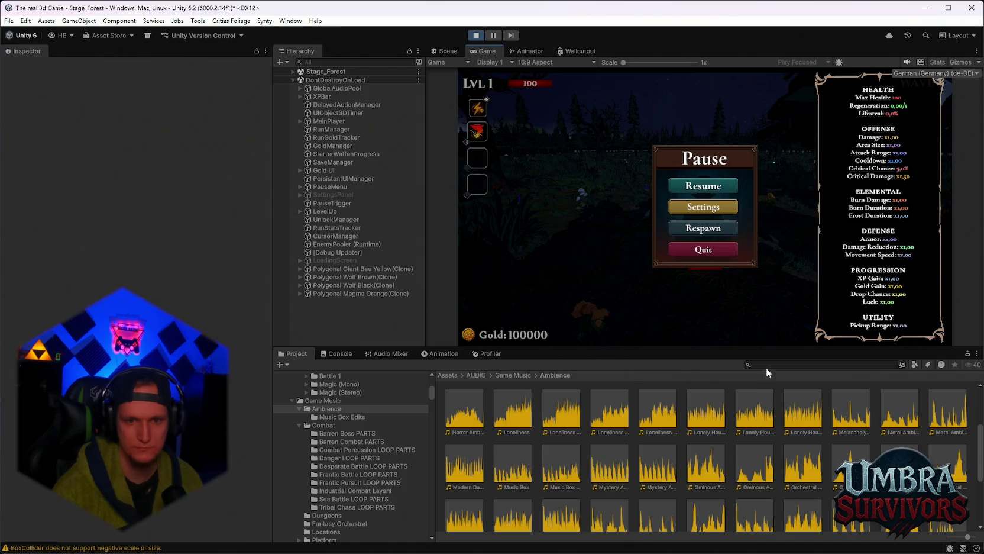
pyautogui.write('cha')
pyautogui.click(769, 366)
# Find the Cheats prefab, drop it into the running Forest scene, and resume.
pyautogui.write('cheats')
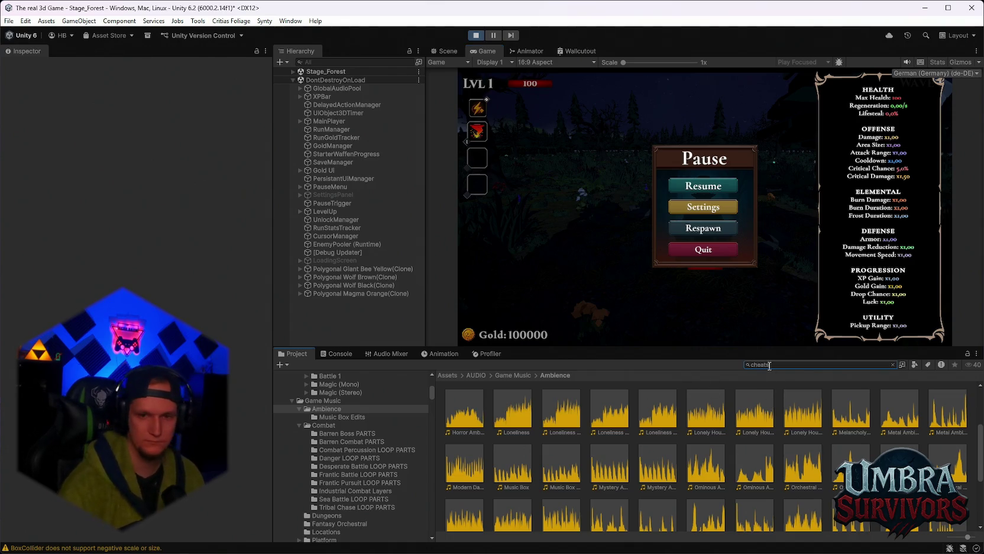
pyautogui.moveTo(509, 404); pyautogui.dragTo(341, 309)
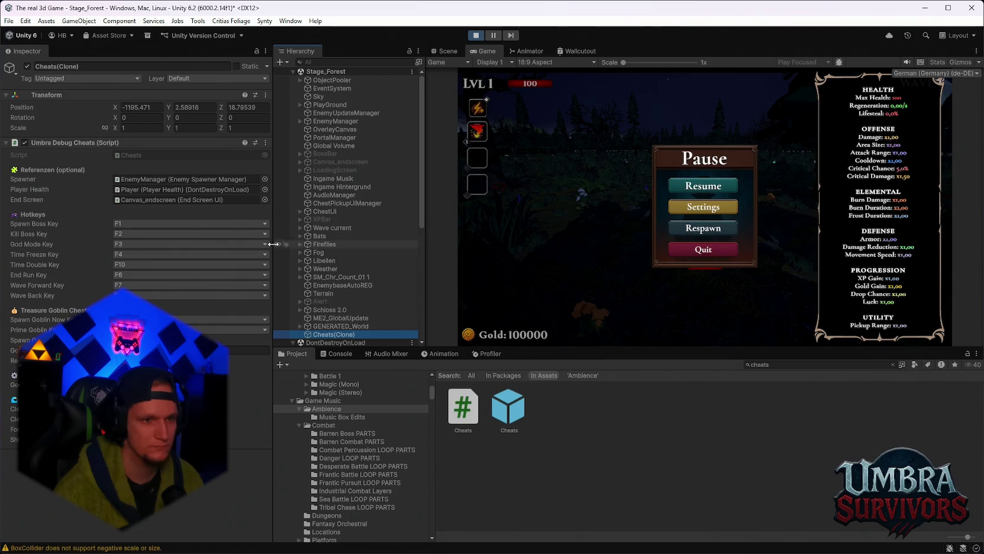
pyautogui.click(680, 184)
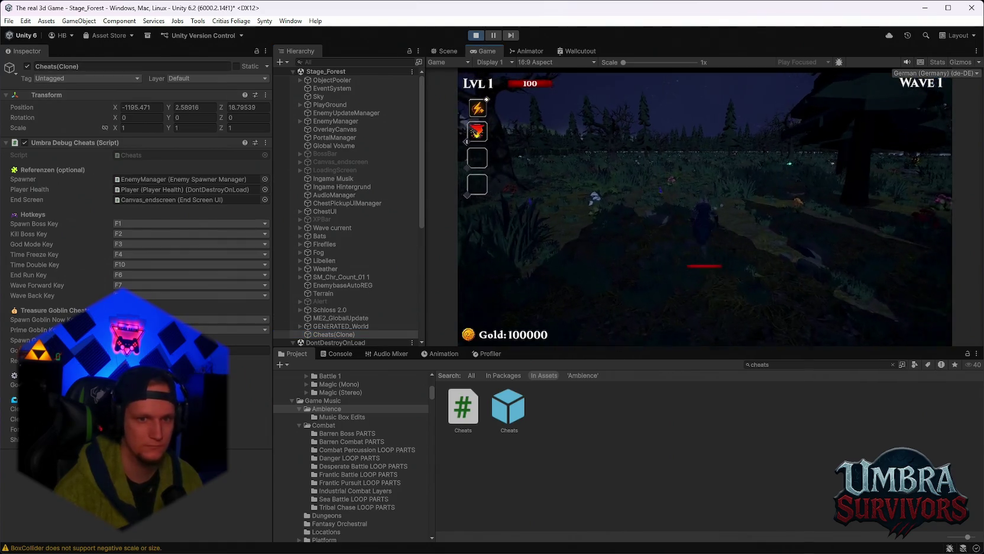
# Summon the Reaper boss with F1, walk forward through the forest, and pause.
pyautogui.press('F1')
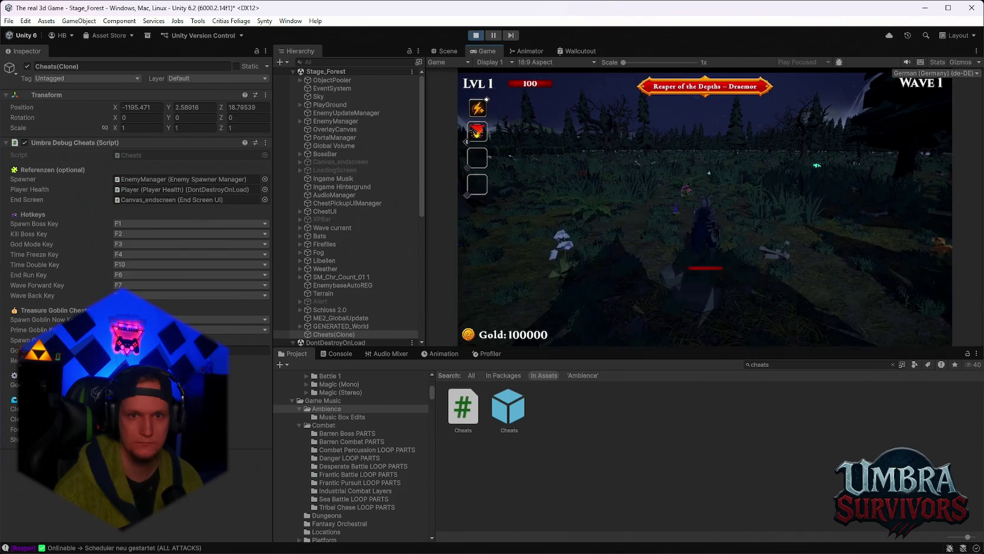
pyautogui.press('w')
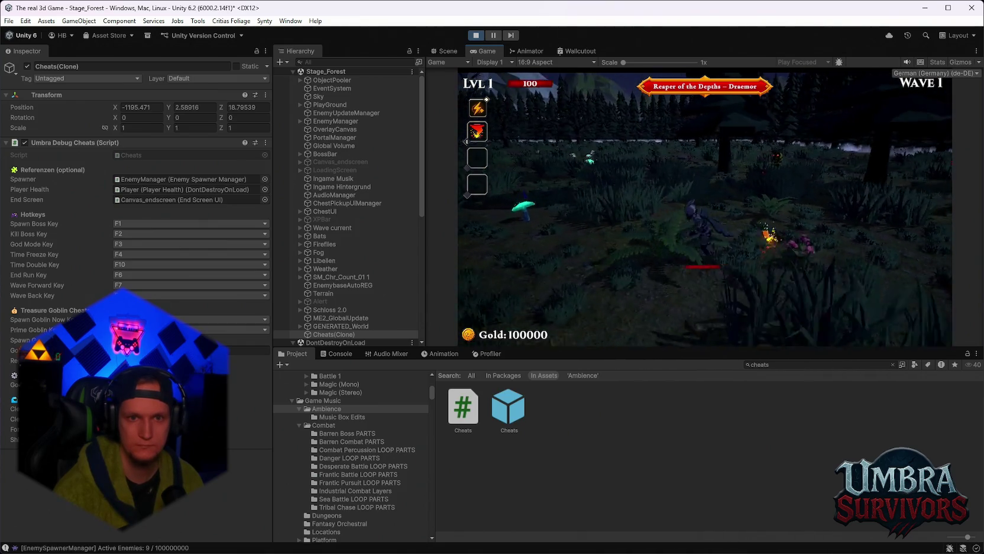
pyautogui.press('w')
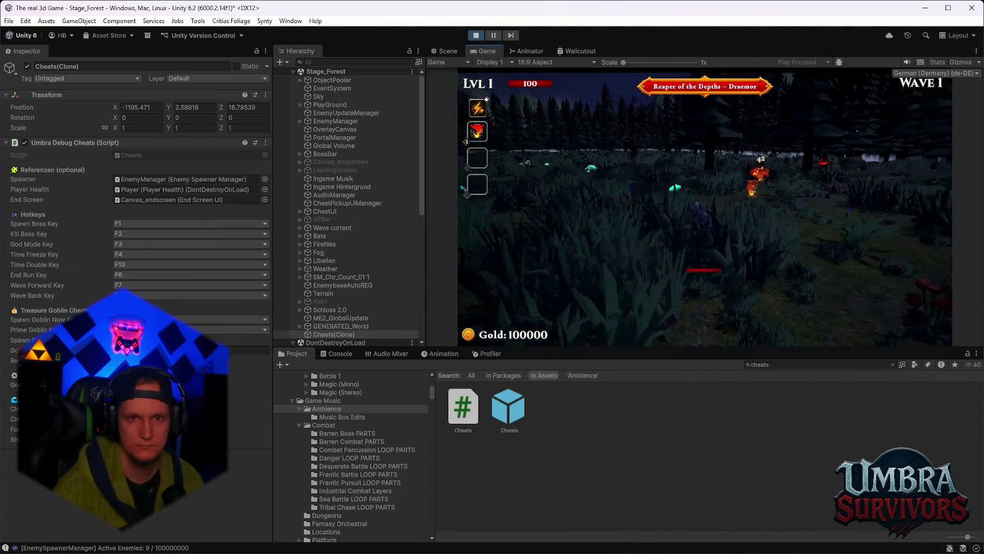
pyautogui.press('w')
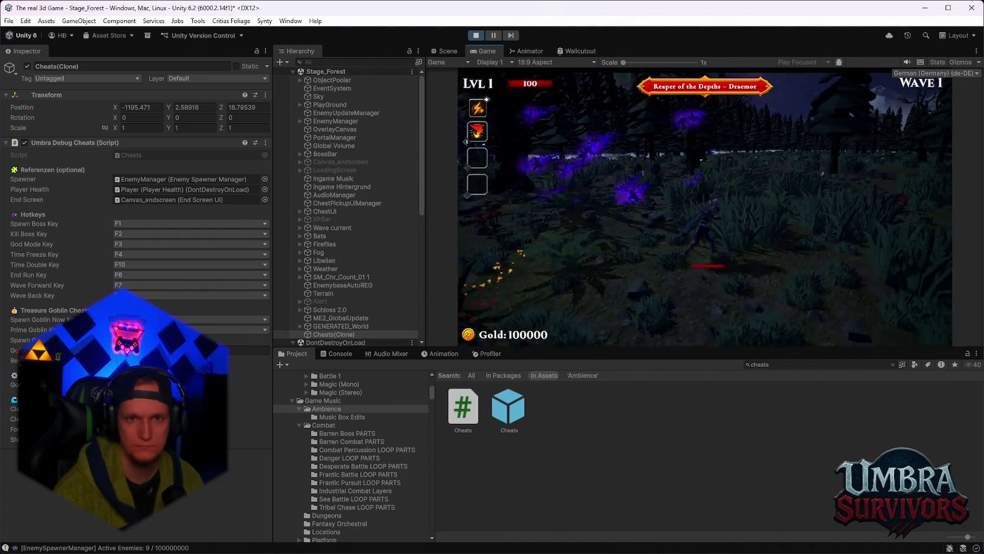
pyautogui.press('Escape')
pyautogui.scroll(-6, 349, 267)
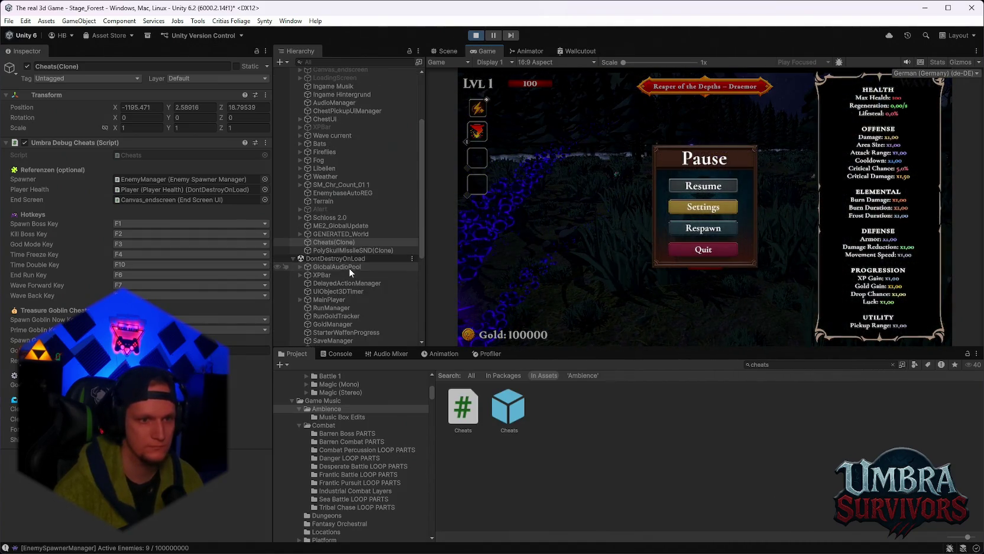
# Select the Ingame Musik audio source and set its priority to 0.
pyautogui.scroll(-4, 342, 298)
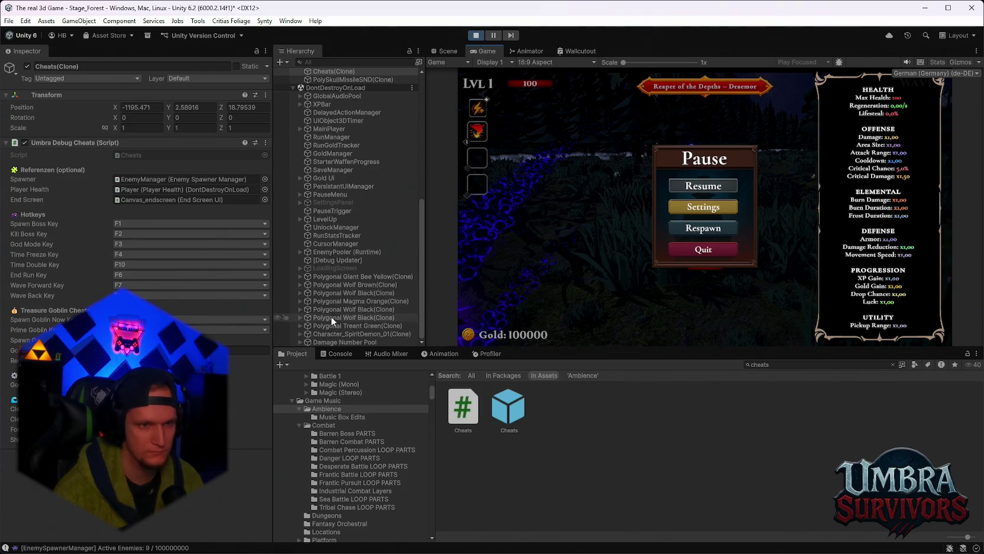
pyautogui.scroll(10, 340, 274)
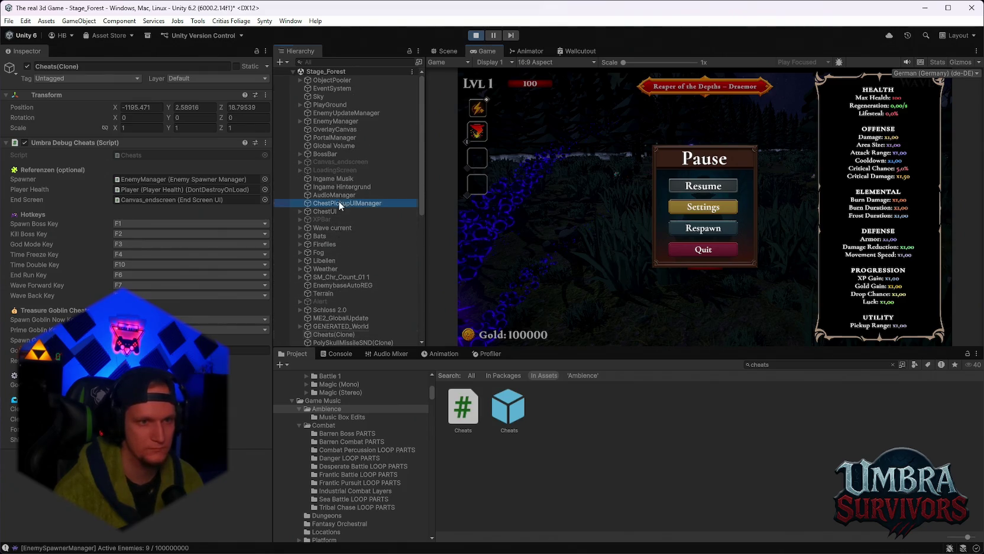
pyautogui.click(336, 202)
pyautogui.click(335, 197)
pyautogui.click(361, 203)
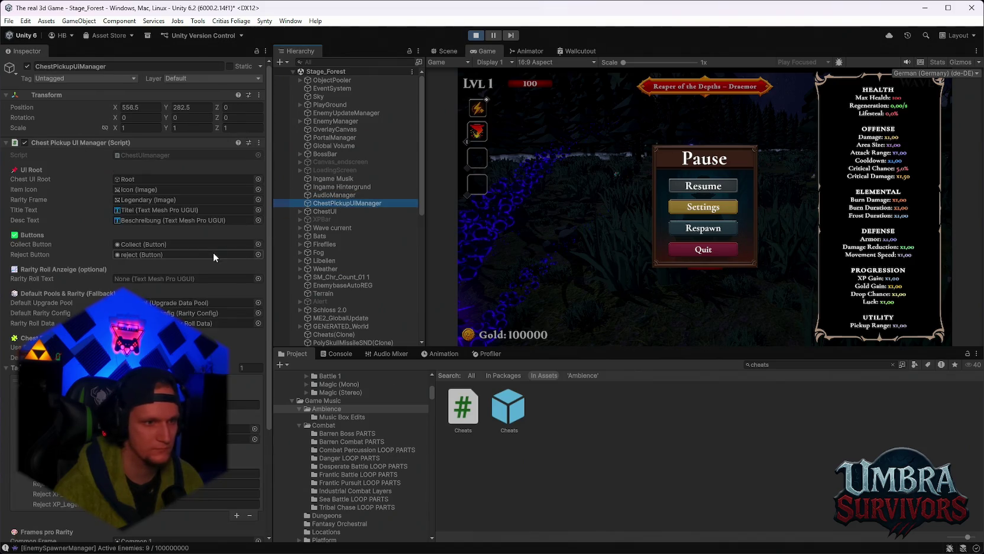
pyautogui.click(346, 186)
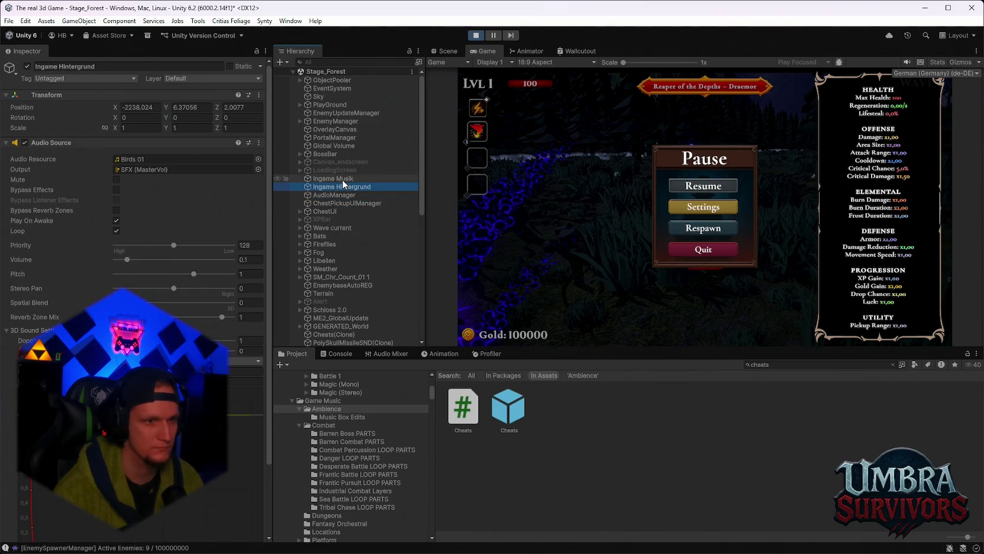
pyautogui.click(336, 179)
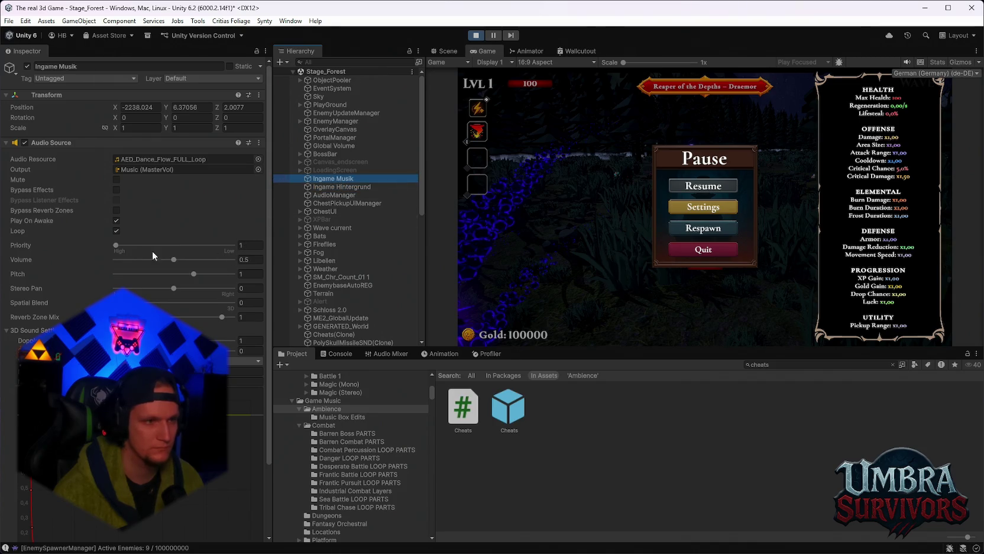
pyautogui.moveTo(116, 245); pyautogui.dragTo(87, 242)
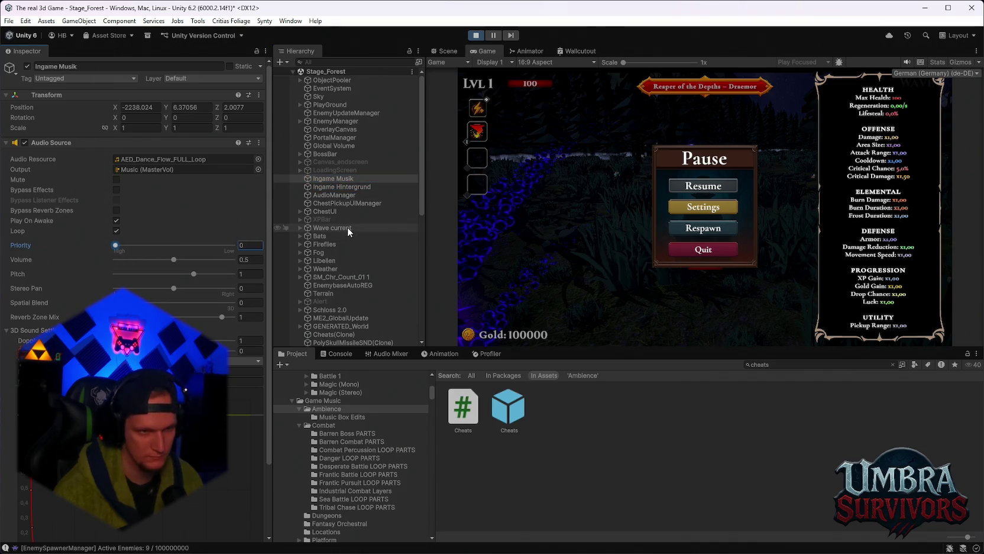
pyautogui.scroll(-4, 369, 222)
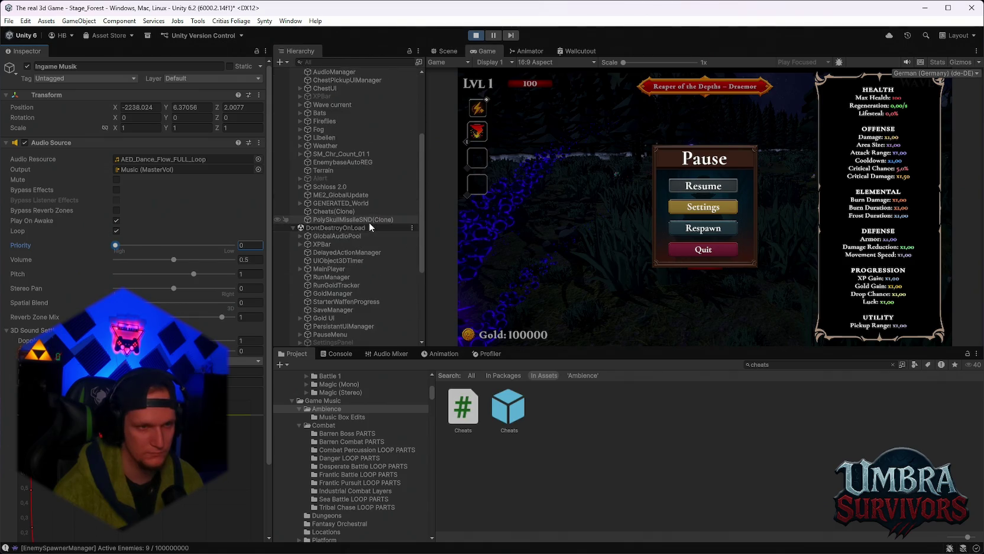
pyautogui.scroll(3, 367, 222)
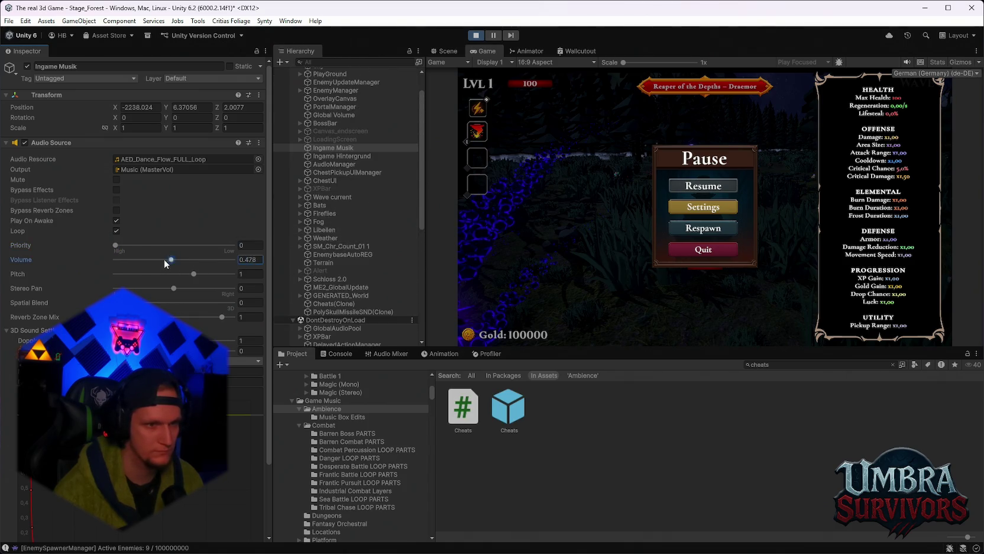
# Set Ingame Musik volume to 0.5, spatial blend back to 0, reverb zone mix to 1.
pyautogui.moveTo(136, 260)
pyautogui.mouseDown()
pyautogui.moveTo(188, 275)
pyautogui.moveTo(175, 279)
pyautogui.mouseUp()
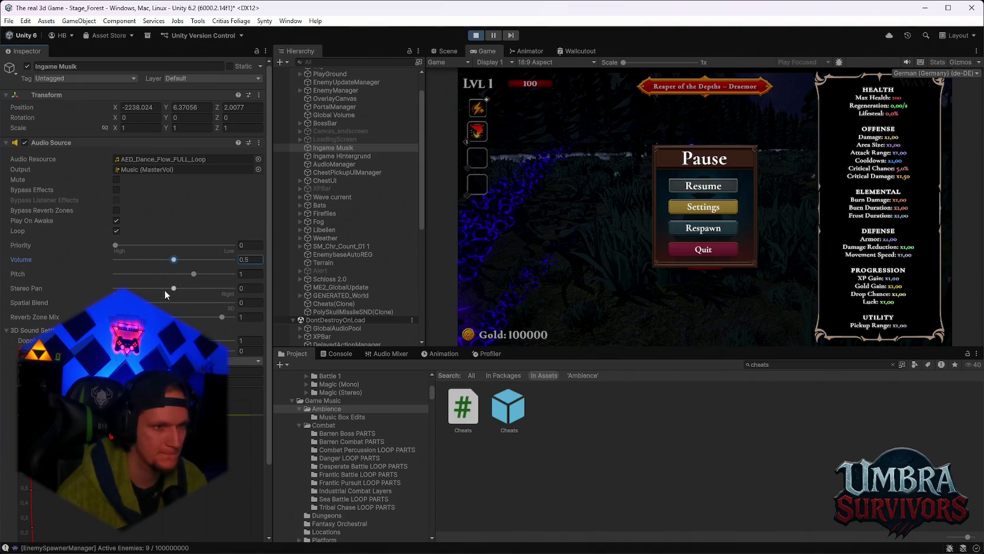
pyautogui.moveTo(116, 302); pyautogui.dragTo(228, 303)
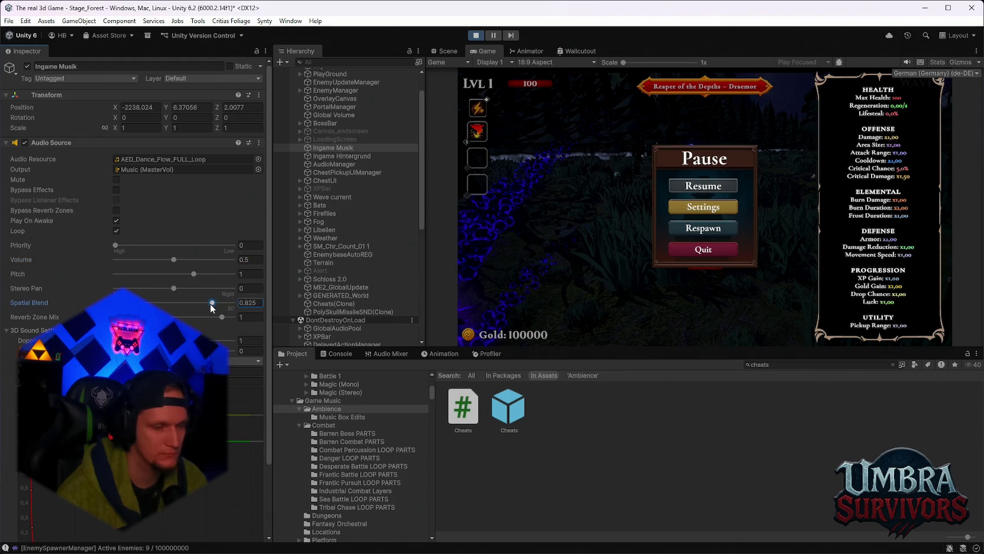
pyautogui.moveTo(198, 303); pyautogui.dragTo(124, 303)
pyautogui.moveTo(219, 317); pyautogui.dragTo(131, 317)
pyautogui.moveTo(202, 318); pyautogui.dragTo(224, 317)
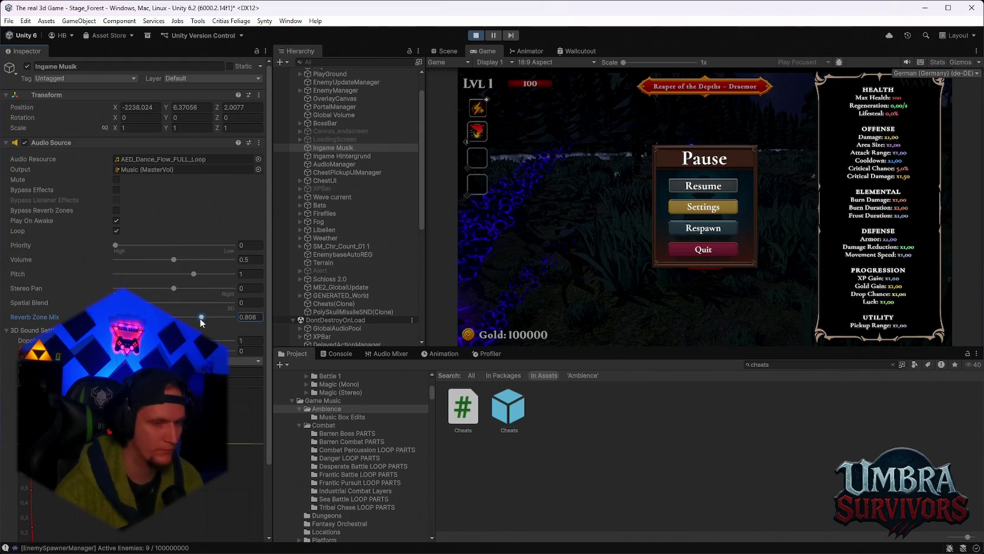
pyautogui.click(116, 210)
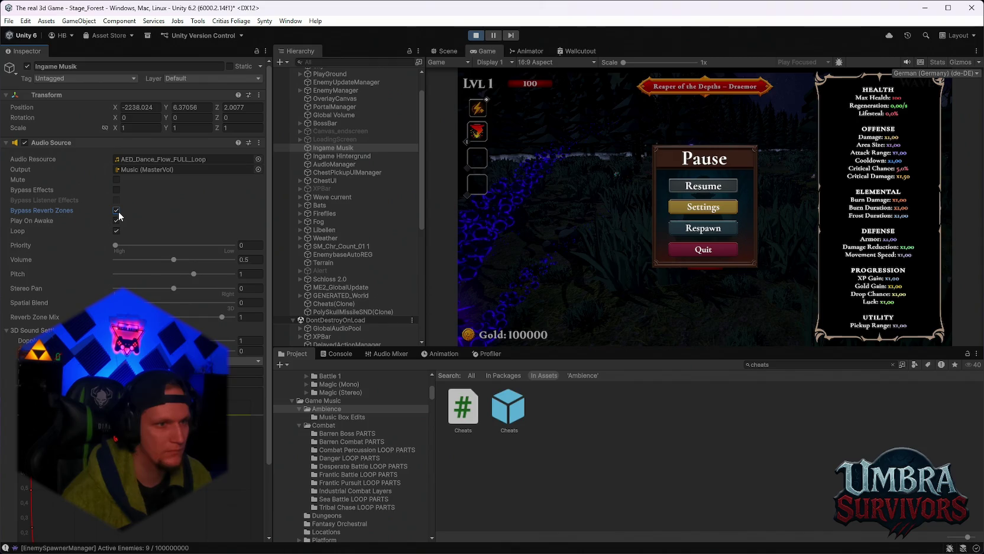
pyautogui.click(117, 188)
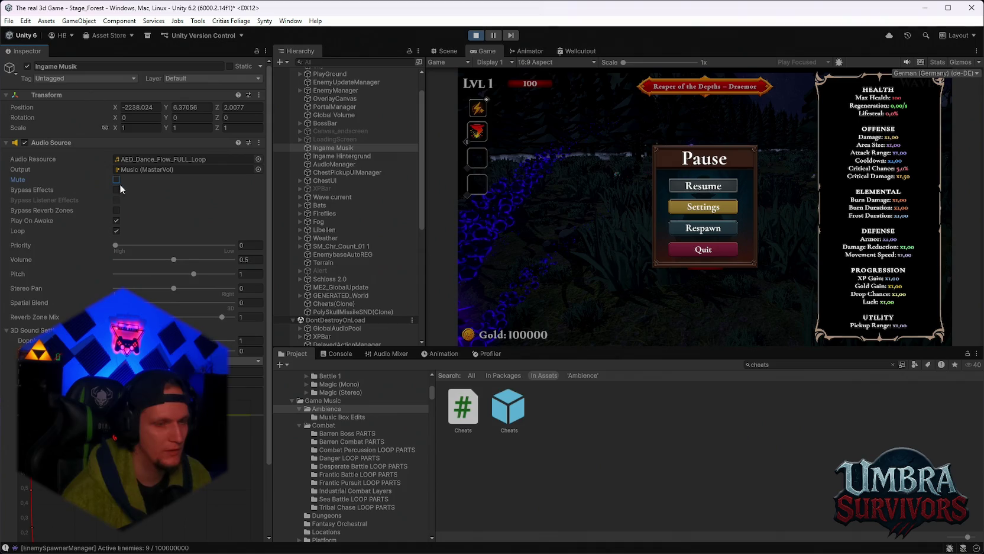
pyautogui.scroll(-3, 352, 213)
# Review the Ingame Hintergrund, AudioManager and ChestPickupUIManager settings in the Inspector.
pyautogui.scroll(-3, 358, 217)
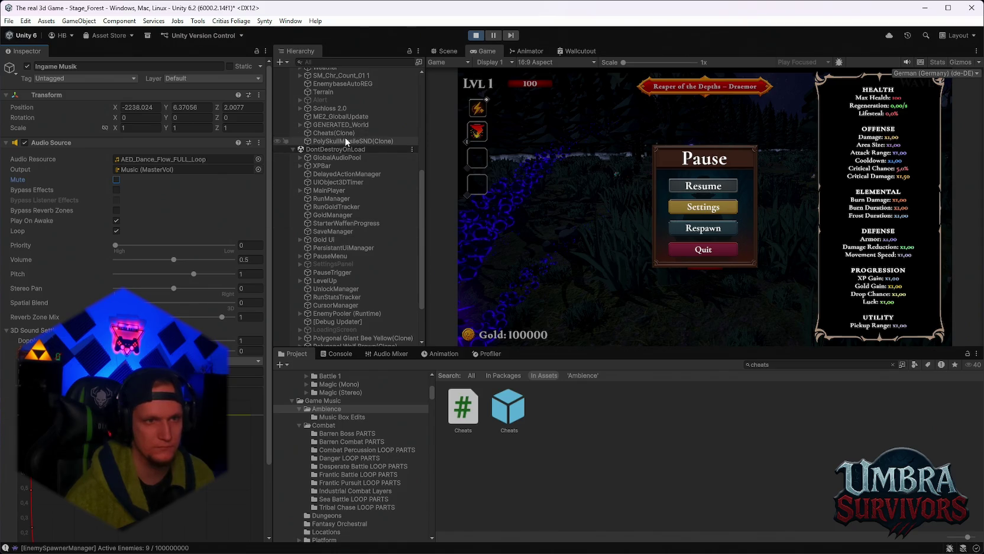
pyautogui.scroll(6, 344, 142)
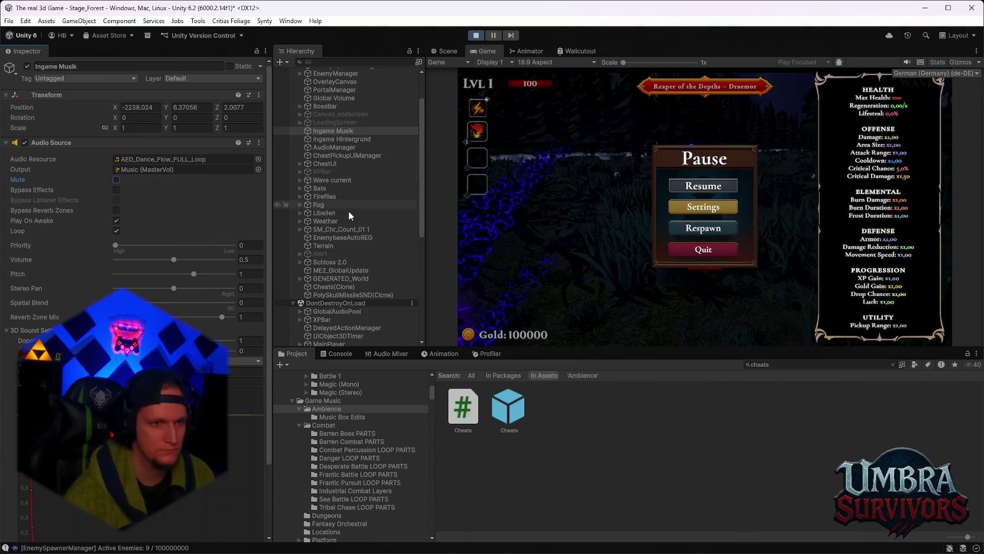
pyautogui.click(347, 140)
pyautogui.click(346, 147)
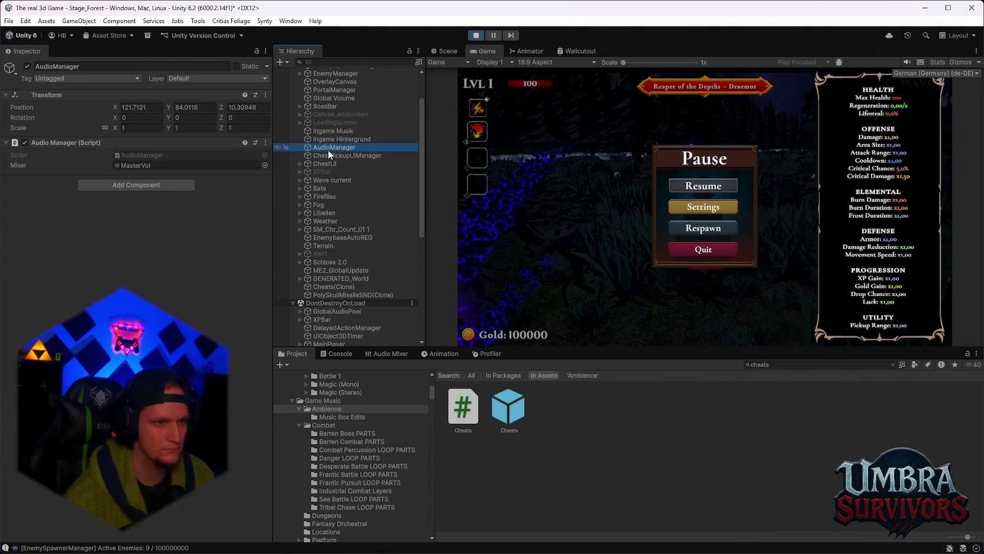
pyautogui.click(356, 139)
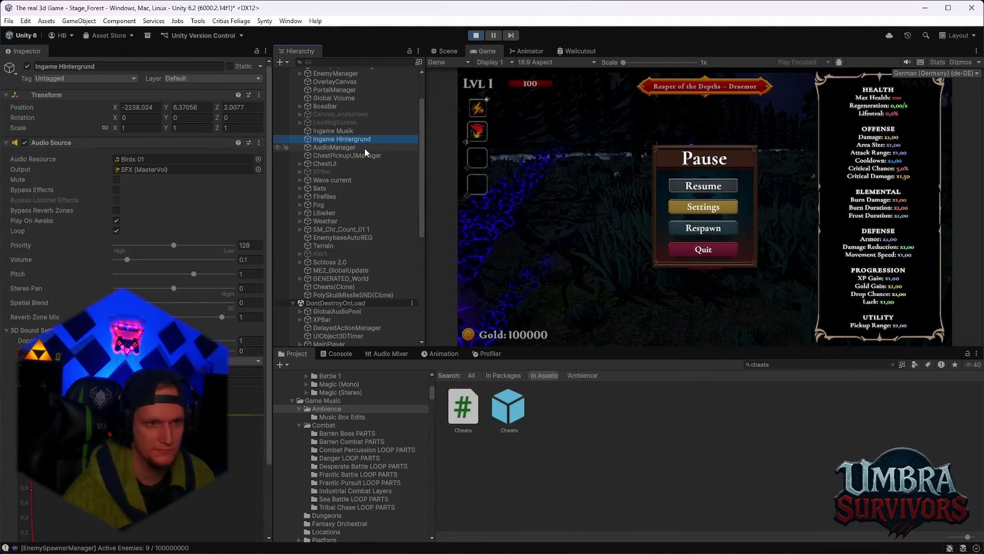
pyautogui.scroll(-3, 237, 205)
pyautogui.scroll(2, 226, 211)
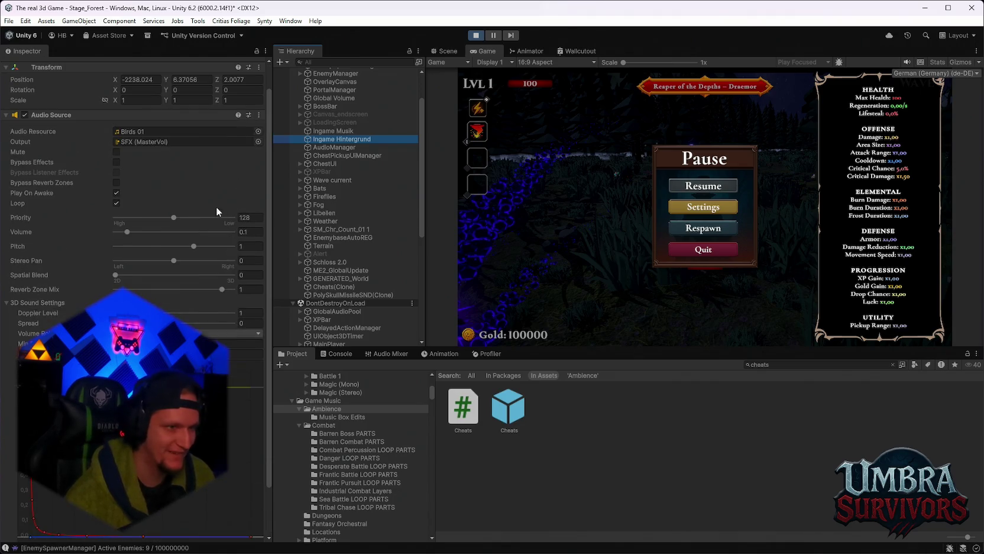
pyautogui.click(333, 156)
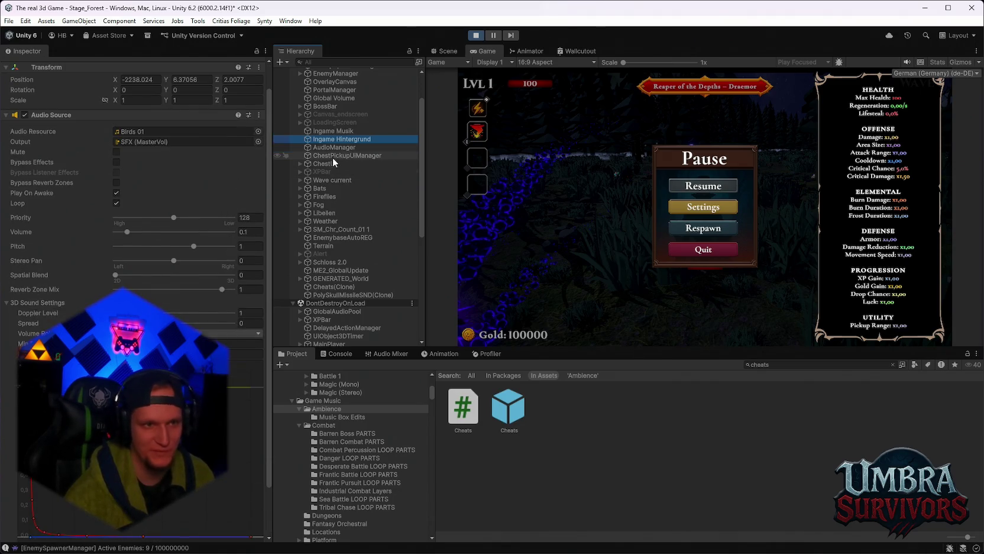
pyautogui.click(329, 140)
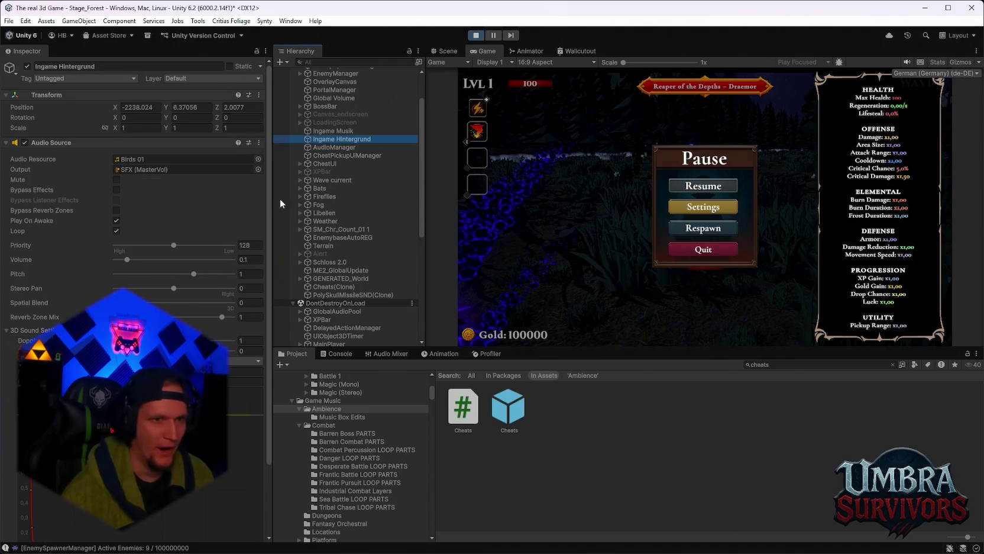
# Scroll the Hierarchy down and select the Character_SpiritDemon_01(Clone) enemy.
pyautogui.scroll(-3, 289, 230)
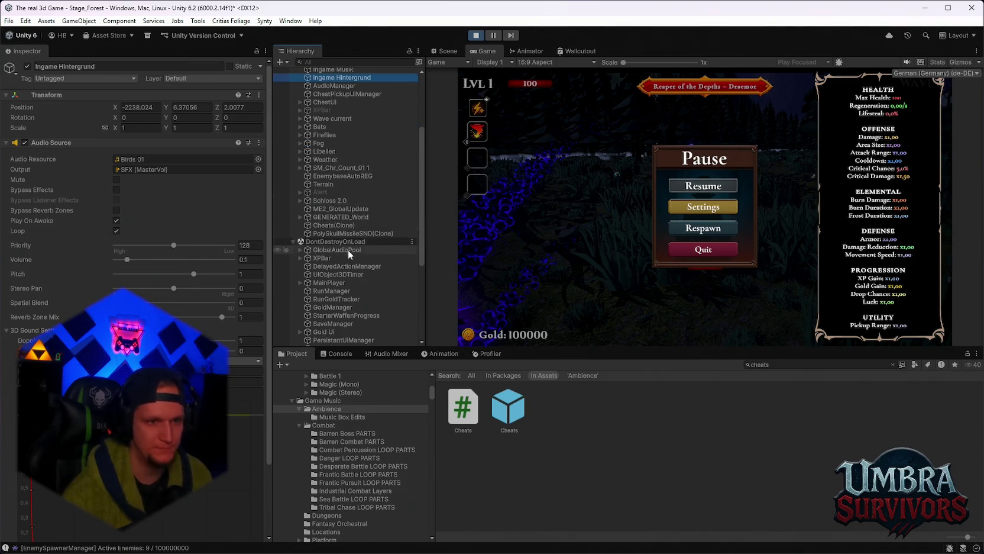
pyautogui.scroll(-5, 348, 248)
pyautogui.click(338, 334)
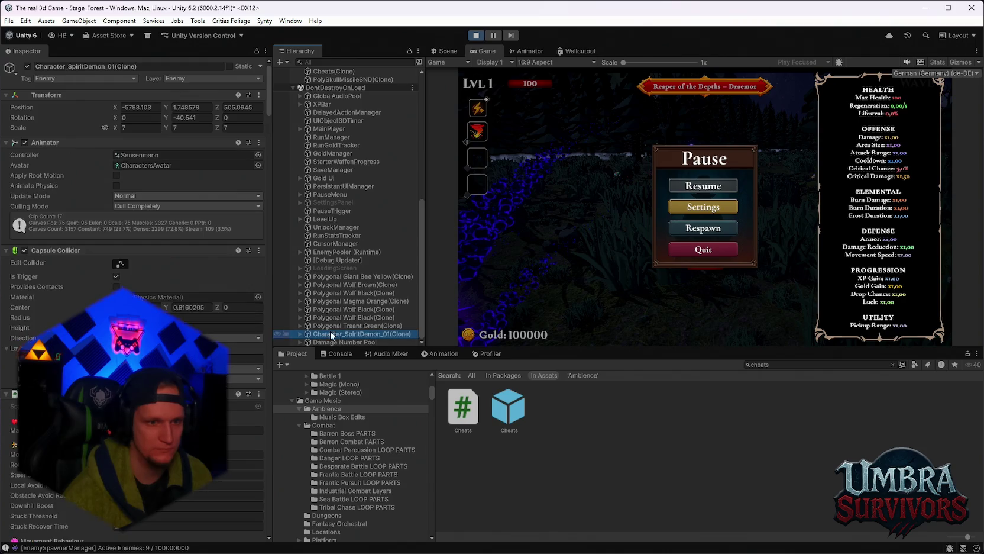
# Drag the boss's Sea Battle LOOP Audio Source priority down to 0.
pyautogui.scroll(-8, 183, 266)
pyautogui.scroll(-15, 189, 278)
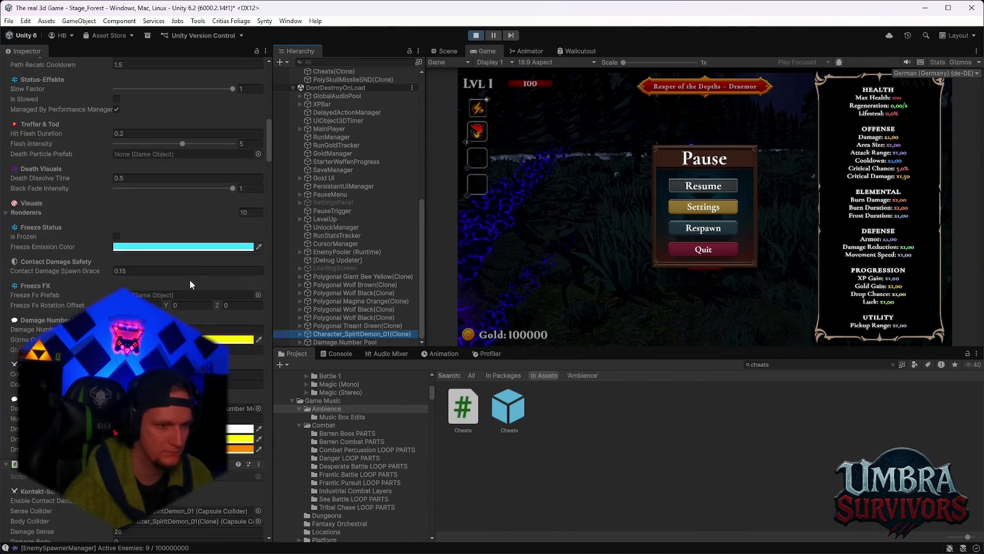
pyautogui.scroll(-5, 219, 329)
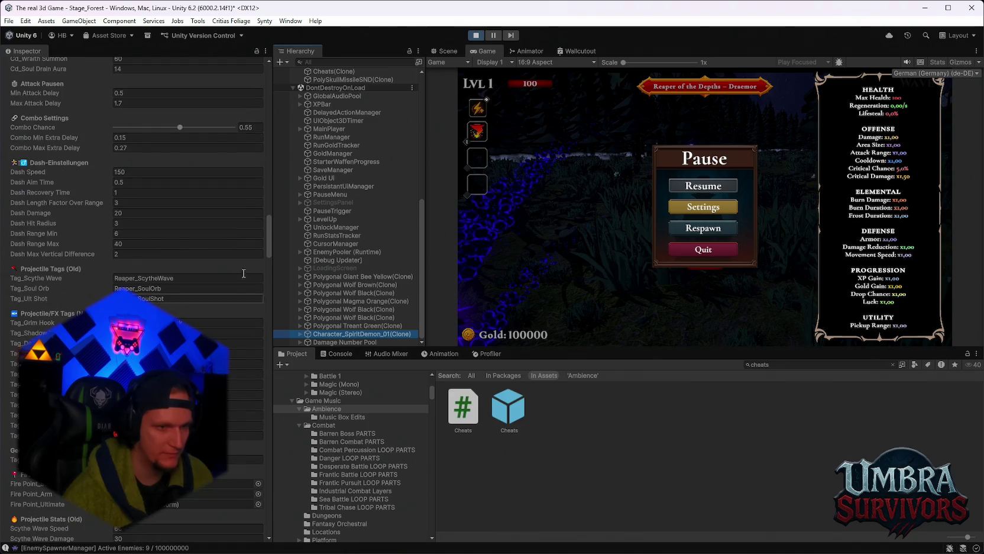
pyautogui.moveTo(270, 246); pyautogui.dragTo(267, 519)
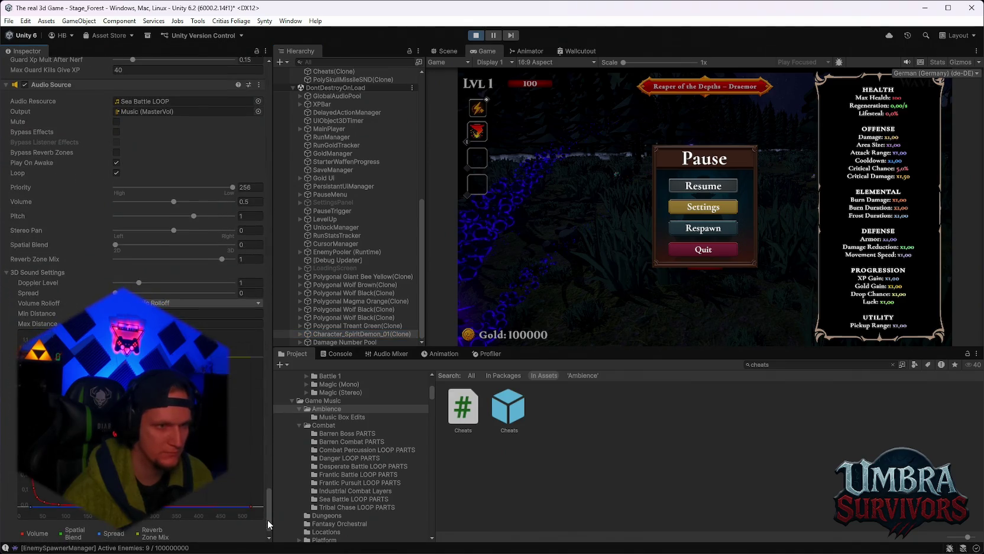
pyautogui.click(254, 188)
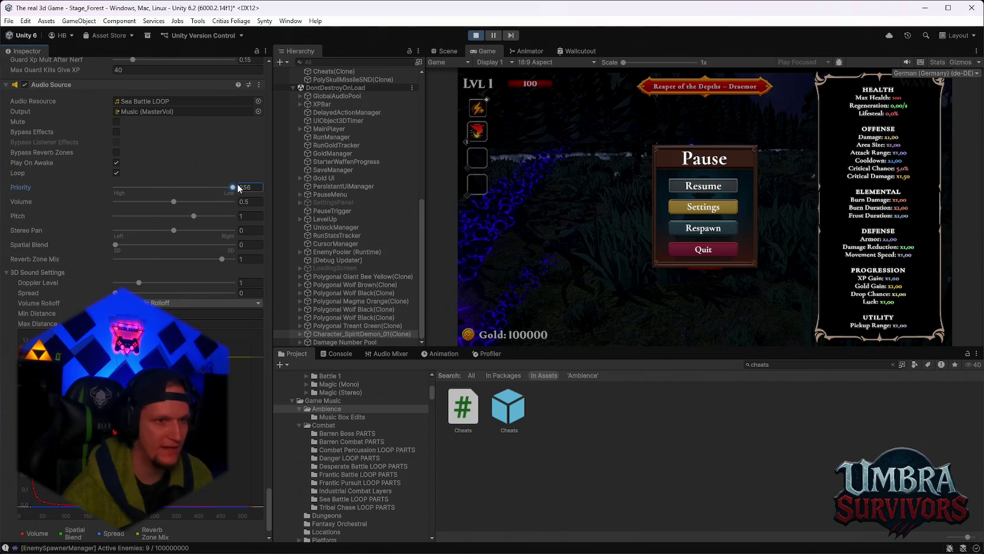
pyautogui.moveTo(121, 190); pyautogui.dragTo(101, 188)
pyautogui.scroll(10, 345, 234)
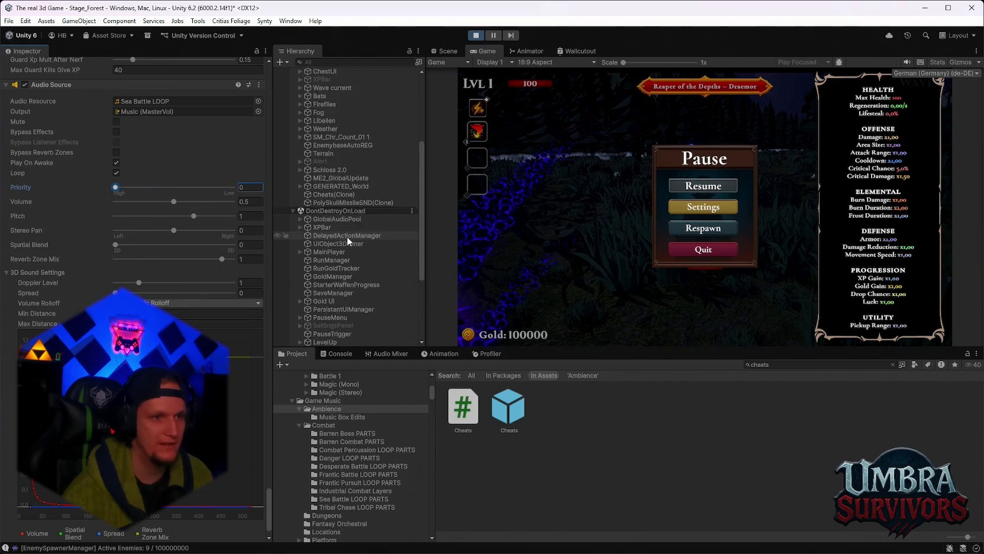
# Lower the Ingame Musik Audio Source priority to 256.
pyautogui.click(335, 179)
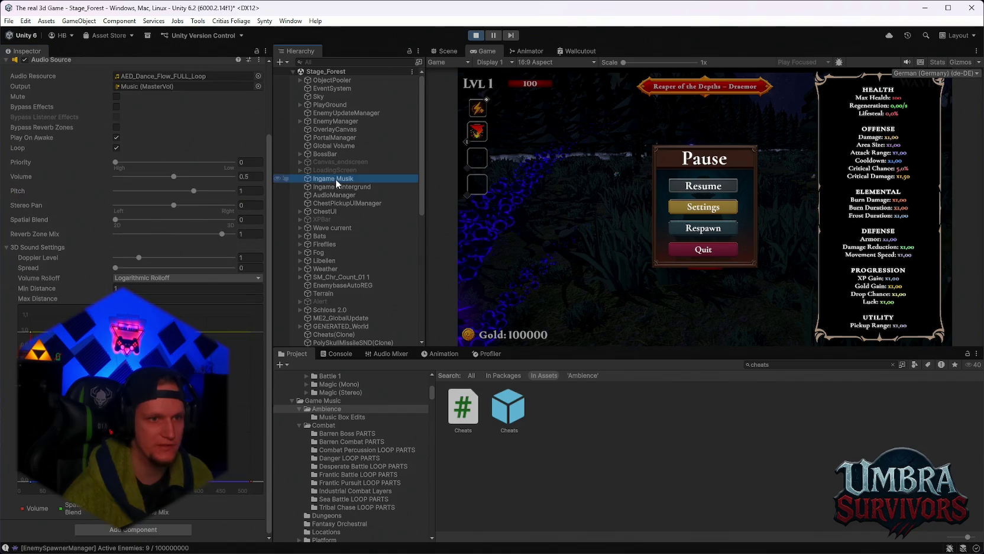
pyautogui.moveTo(141, 157); pyautogui.dragTo(285, 172)
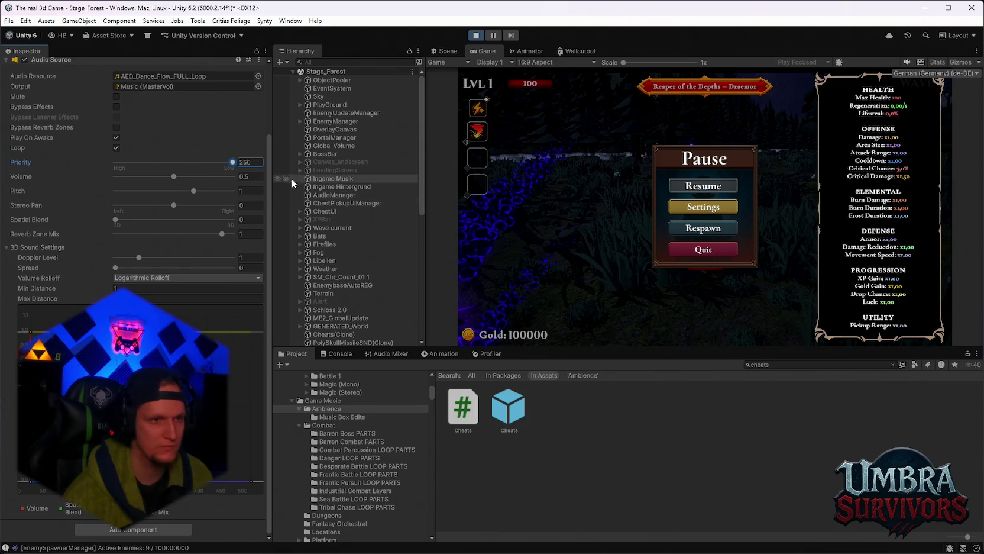
pyautogui.scroll(2, 201, 189)
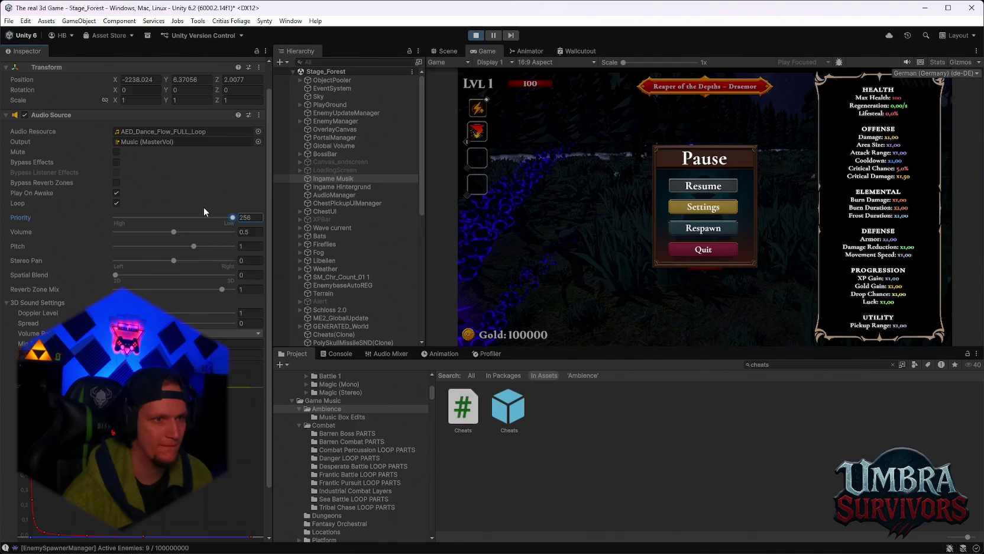
pyautogui.moveTo(124, 219); pyautogui.dragTo(237, 219)
# Select the Damage Number Pool object under DontDestroyOnLoad.
pyautogui.scroll(-6, 328, 248)
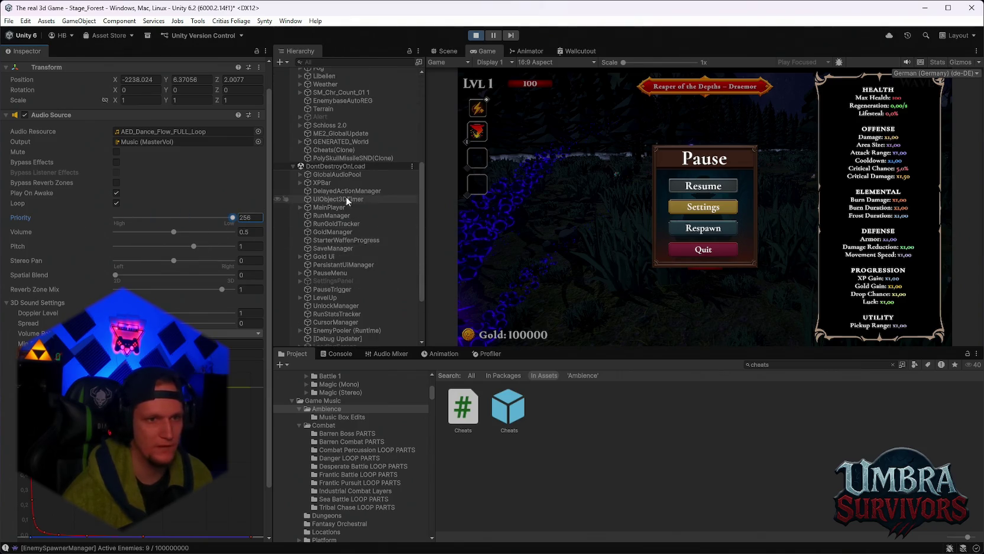
pyautogui.scroll(-3, 333, 280)
pyautogui.click(333, 341)
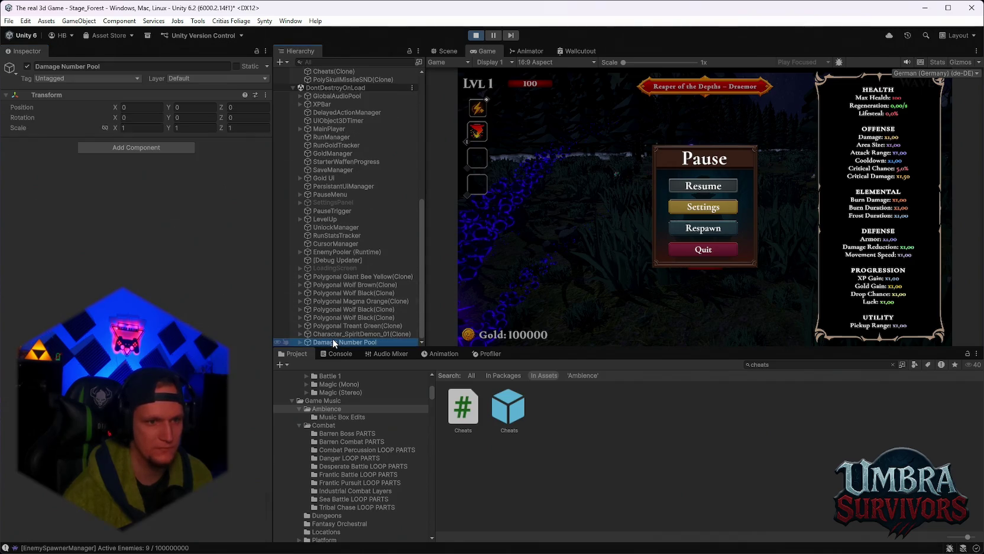
# Set the Character_SpiritDemon_01(Clone) Sea Battle LOOP audio priority to 1.
pyautogui.click(332, 334)
pyautogui.scroll(-10, 210, 303)
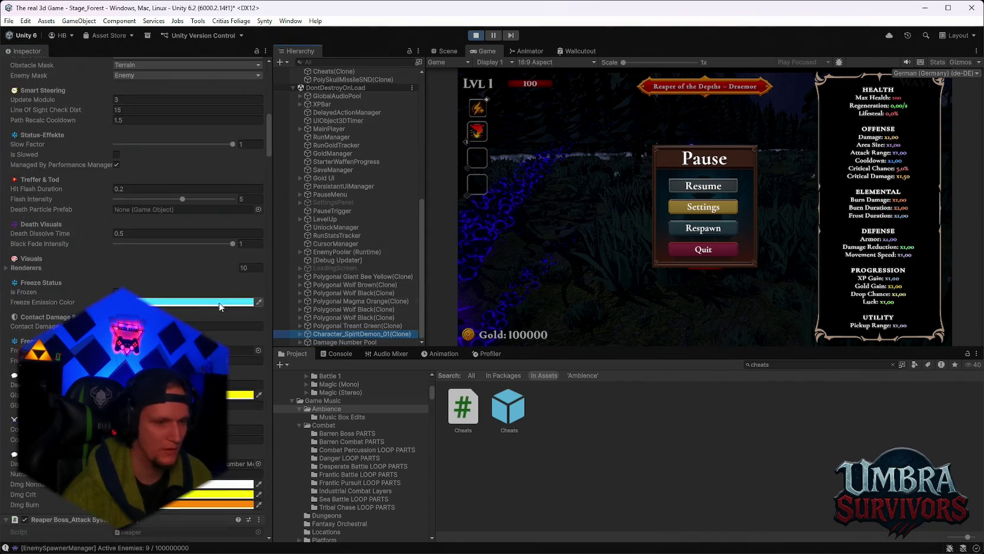
pyautogui.scroll(10, 219, 305)
pyautogui.scroll(-15, 217, 307)
pyautogui.scroll(1, 238, 209)
pyautogui.write('1')
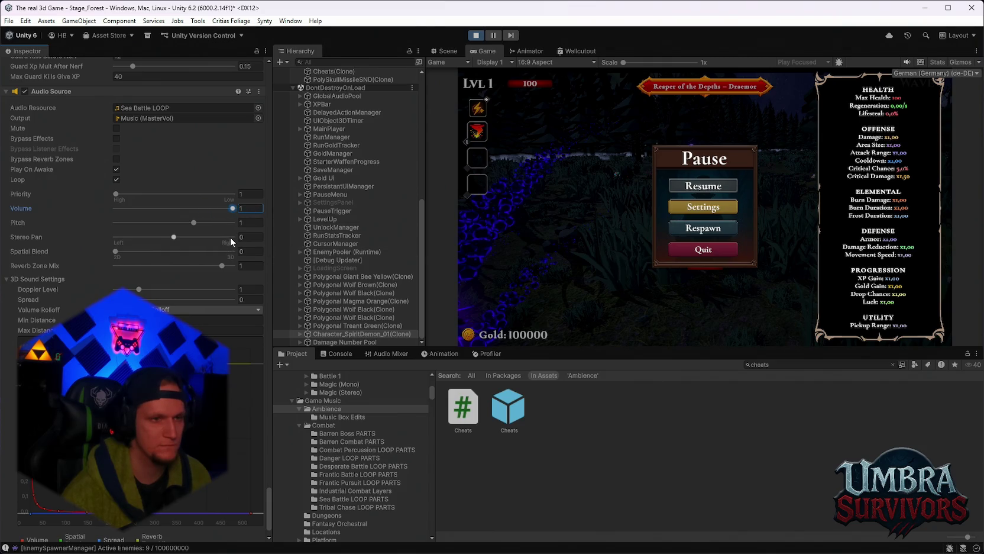
# Raise the boss music volume to 0.585 and stop the play-test.
pyautogui.click(185, 208)
pyautogui.scroll(3, 199, 254)
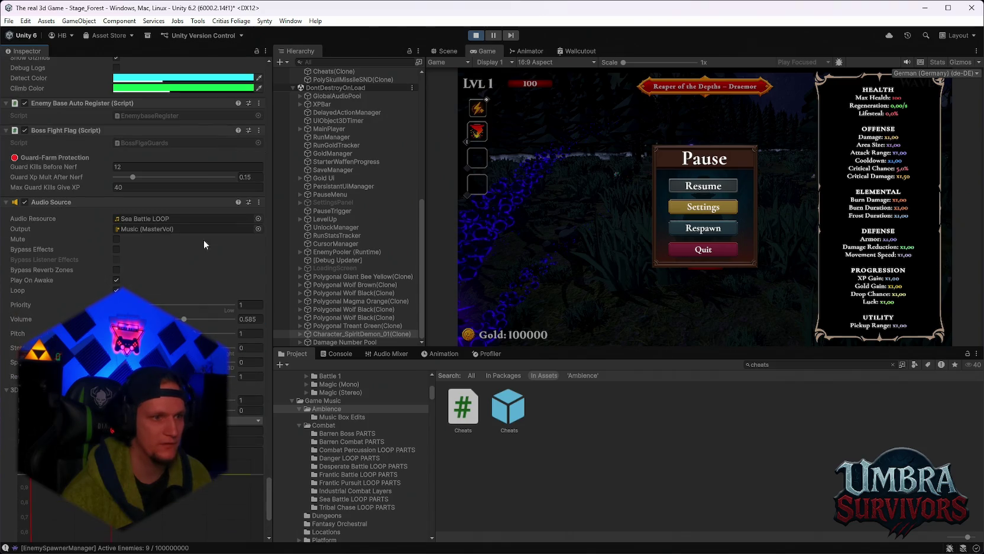
pyautogui.click(476, 35)
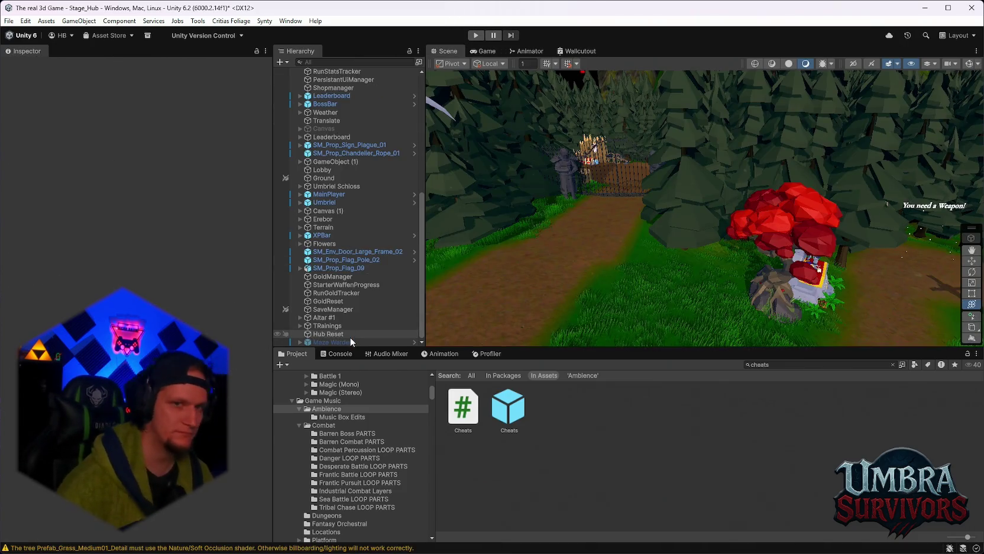
# Search the Project window for 'wiches' and open the Wichtiges folder.
pyautogui.scroll(5, 385, 258)
pyautogui.click(777, 365)
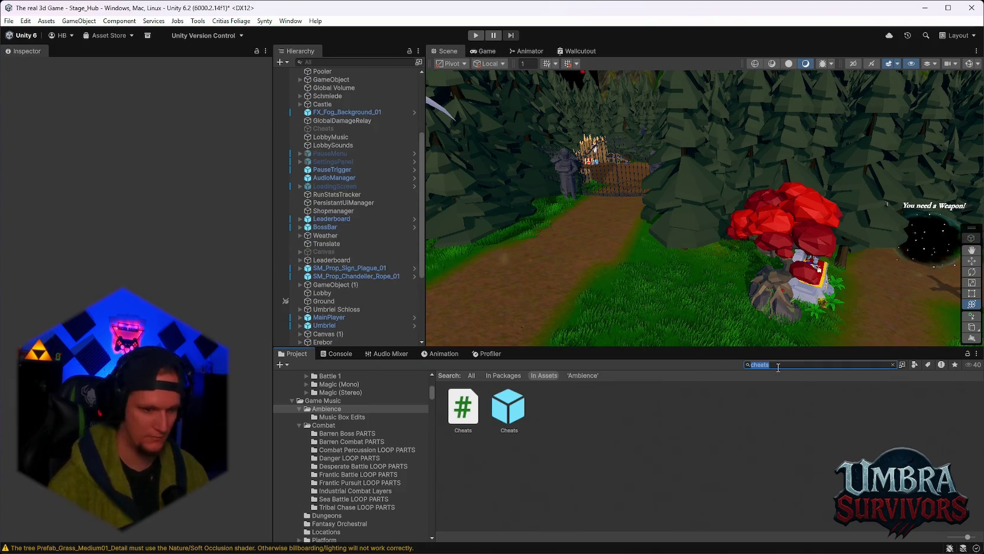
pyautogui.write('wich')
pyautogui.write('es')
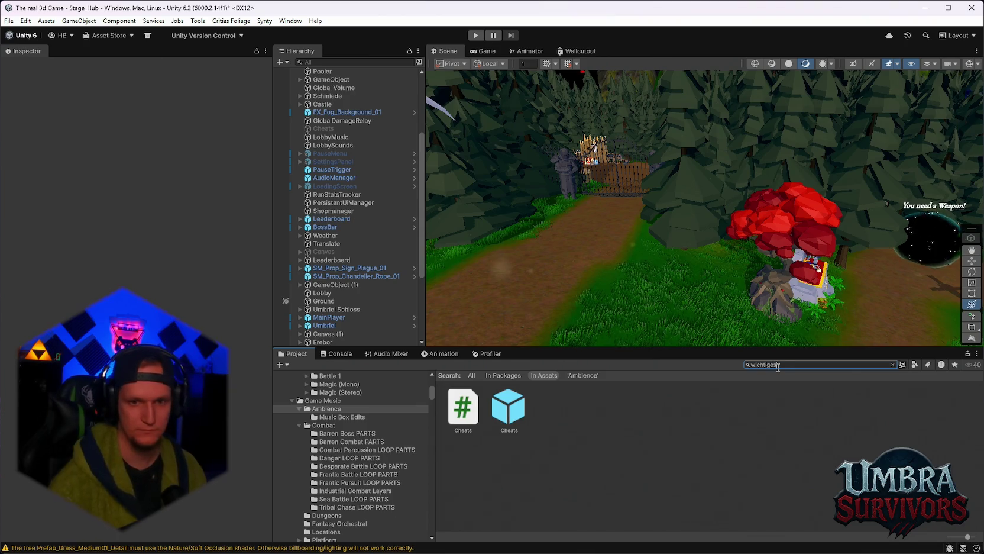
pyautogui.doubleClick(472, 414)
# Check the Character_SpiritDemon_01 prefab's Sea Battle LOOP audio, then select the Maze Warden.
pyautogui.click(648, 407)
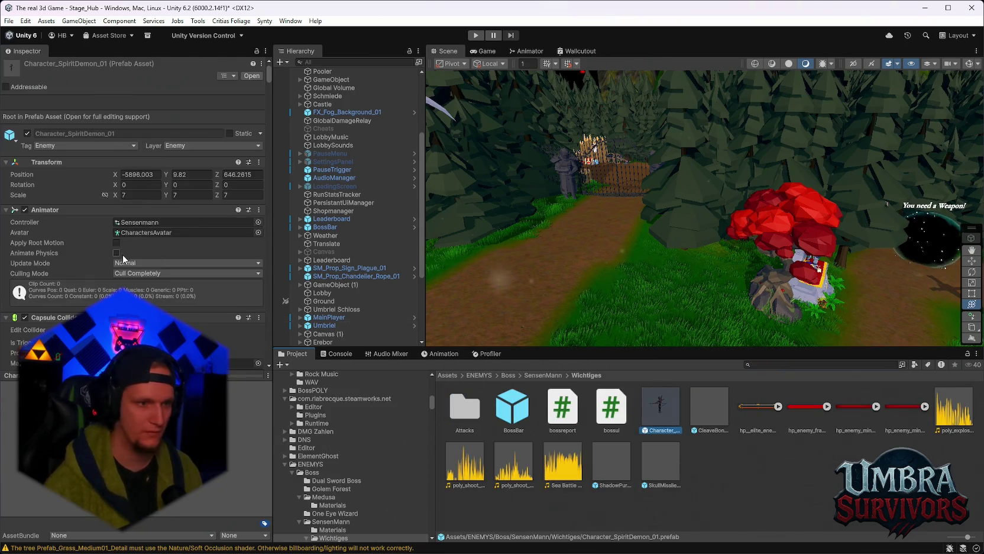
pyautogui.scroll(-10, 123, 254)
pyautogui.moveTo(267, 97); pyautogui.dragTo(254, 366)
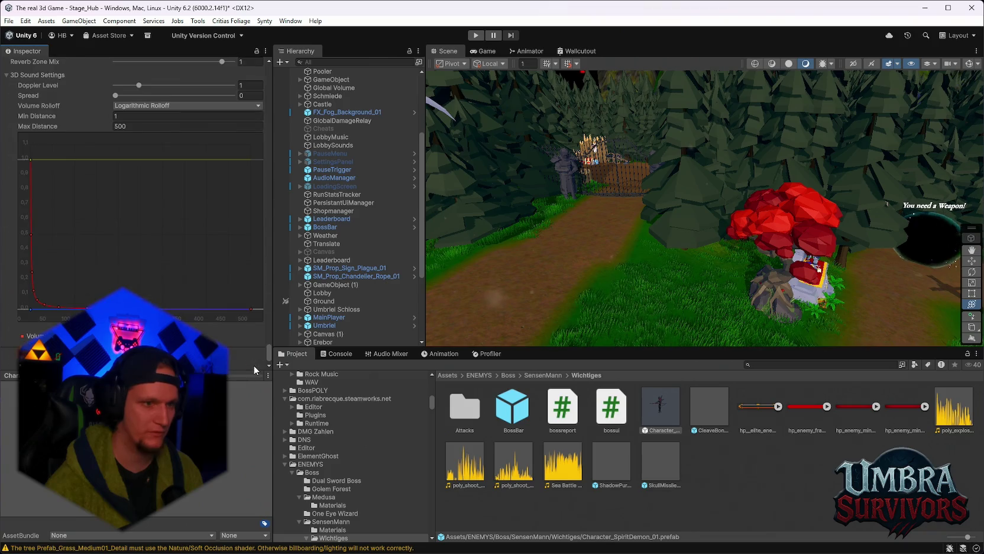
pyautogui.scroll(5, 198, 262)
pyautogui.scroll(-5, 224, 254)
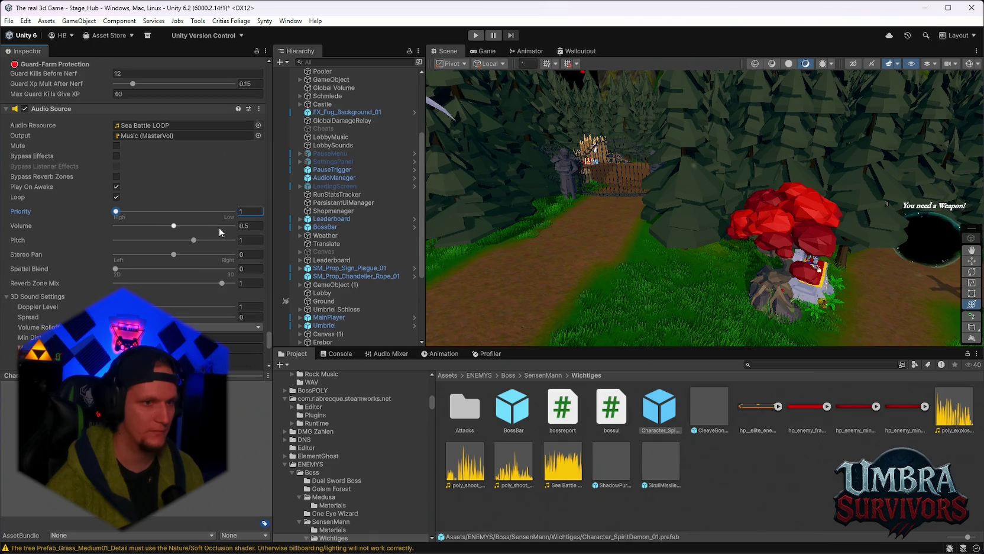
pyautogui.scroll(-5, 336, 230)
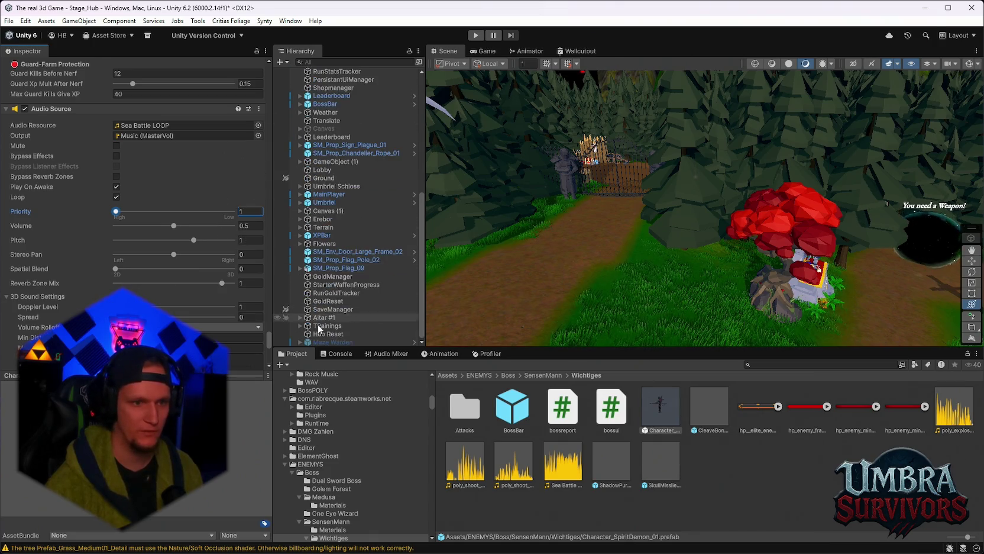
pyautogui.click(328, 342)
pyautogui.scroll(5, 106, 179)
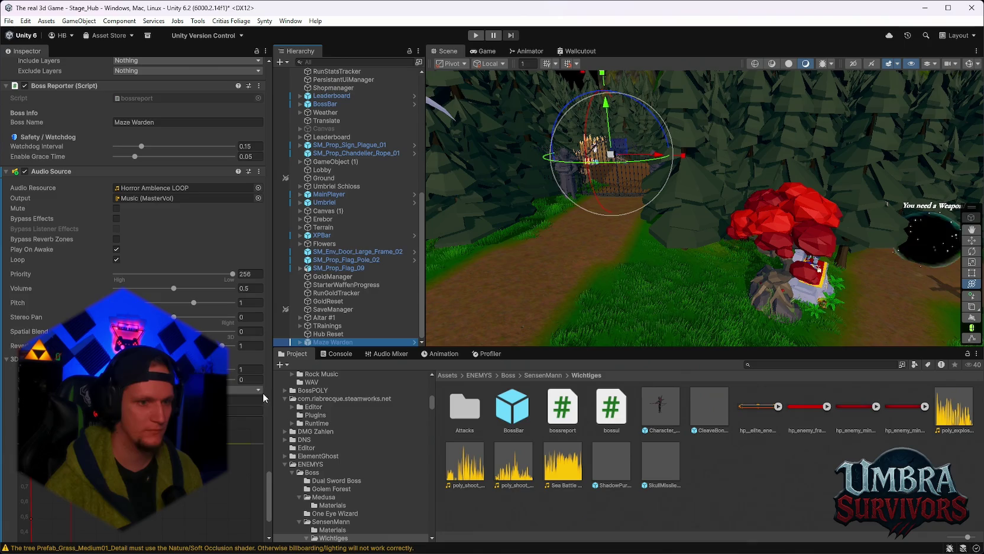
# Scroll through the Maze Warden's Horror Ambience LOOP settings, then select LobbyMusic.
pyautogui.moveTo(265, 485); pyautogui.dragTo(253, 69)
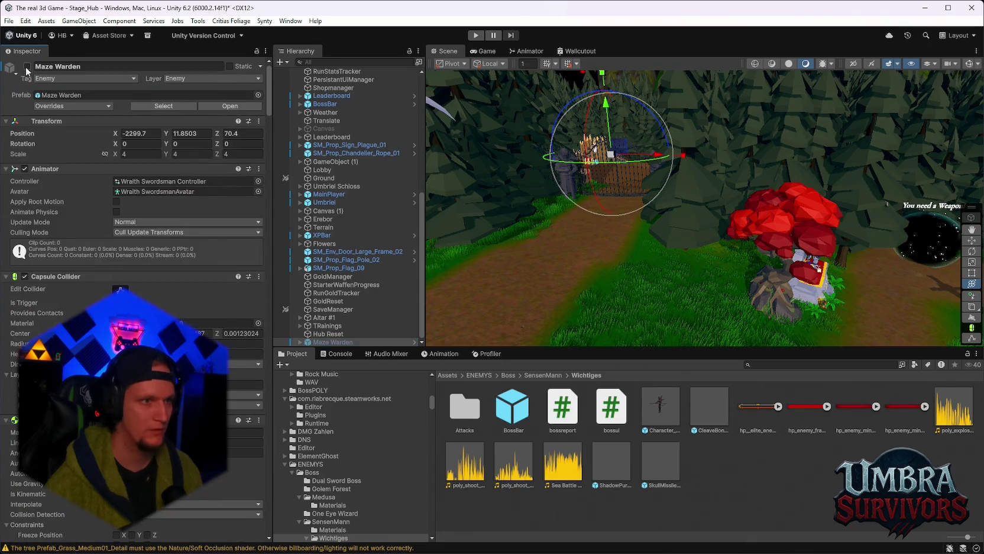
pyautogui.scroll(-20, 215, 197)
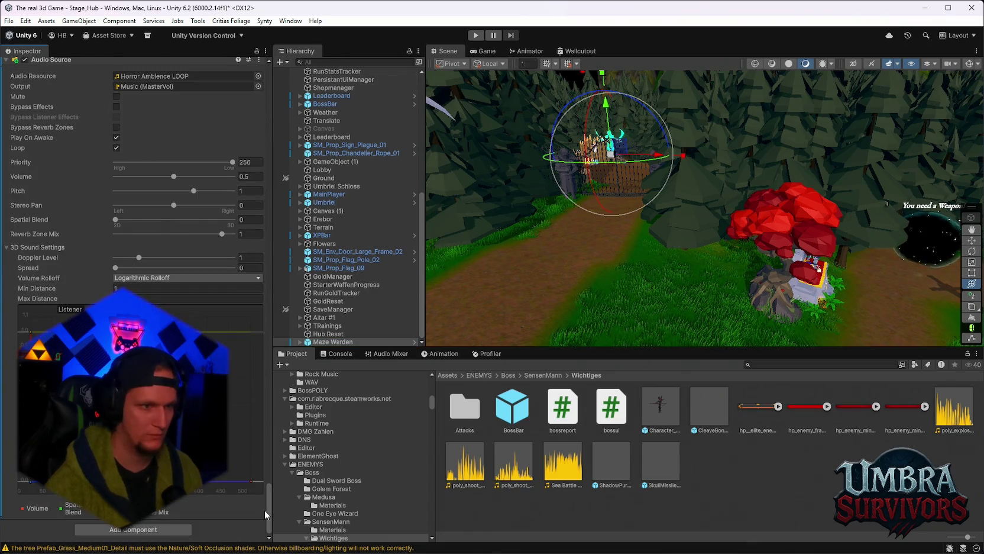
pyautogui.scroll(8, 379, 198)
pyautogui.click(331, 230)
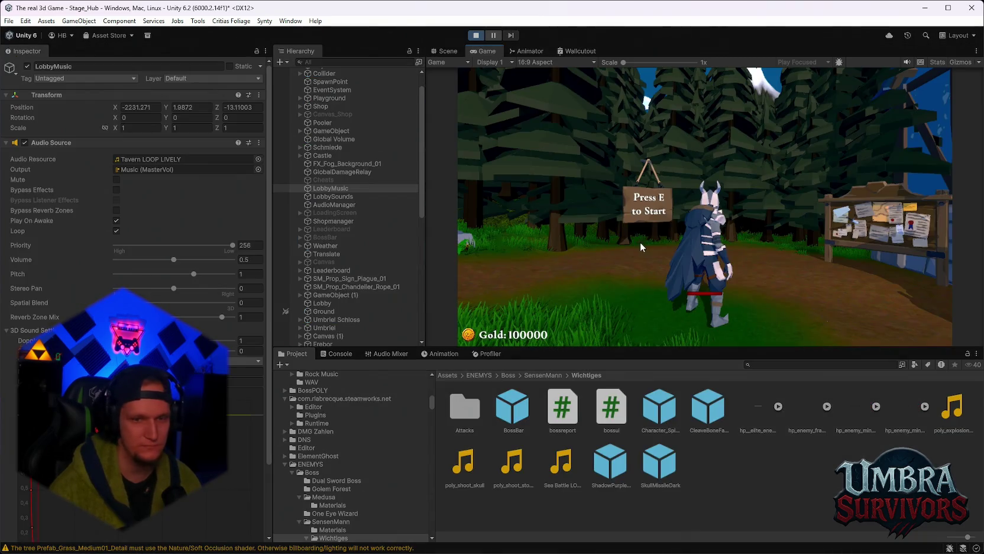
# Walk the character through the hub, checking stats in the pause menu, and enter the start portal.
pyautogui.press('a')
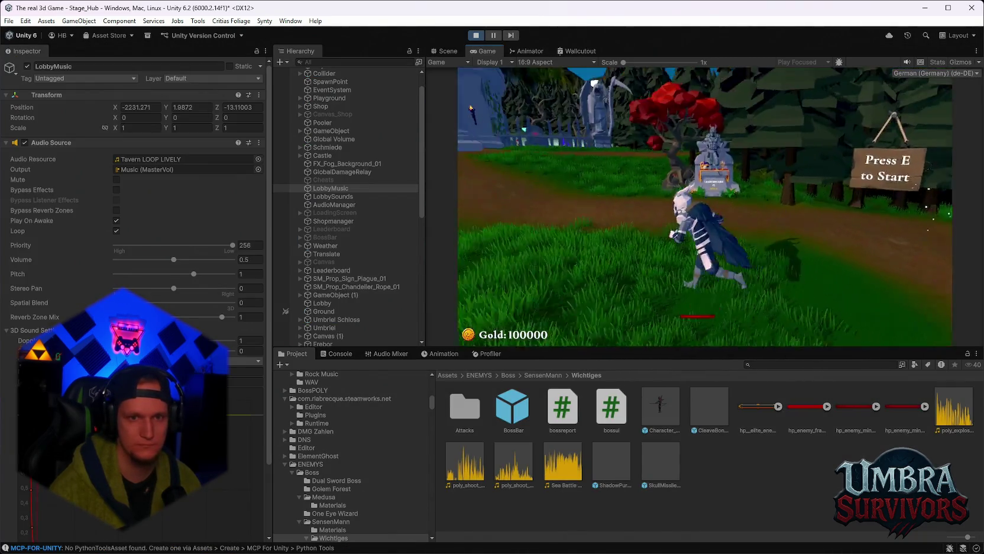
pyautogui.press('a')
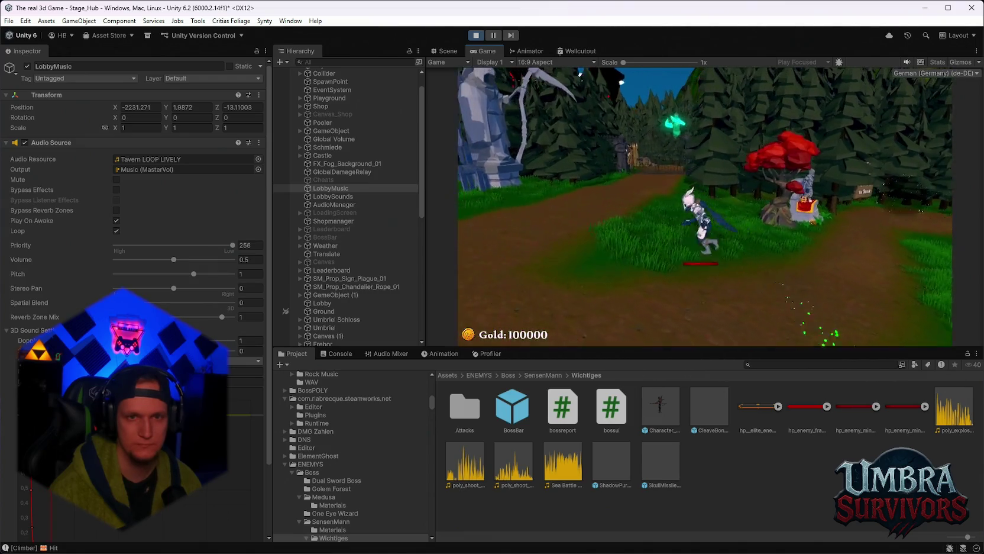
pyautogui.press('d')
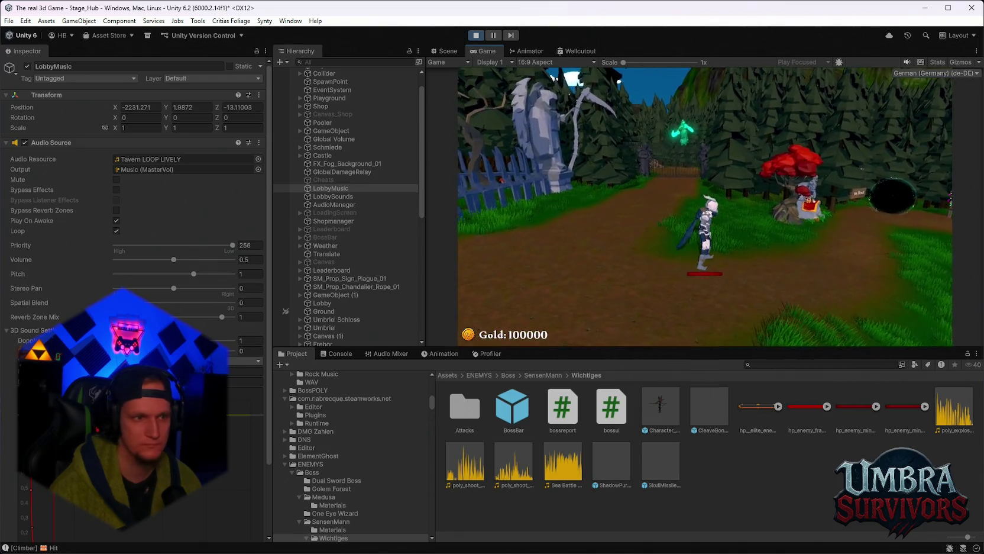
pyautogui.press('Escape')
pyautogui.scroll(-10, 350, 326)
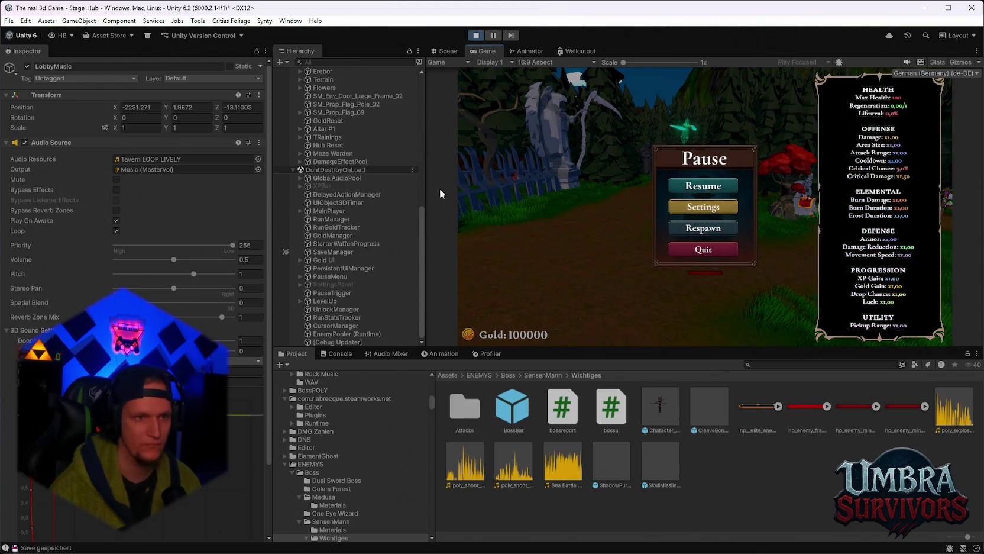
pyautogui.press('Escape')
pyautogui.press('a')
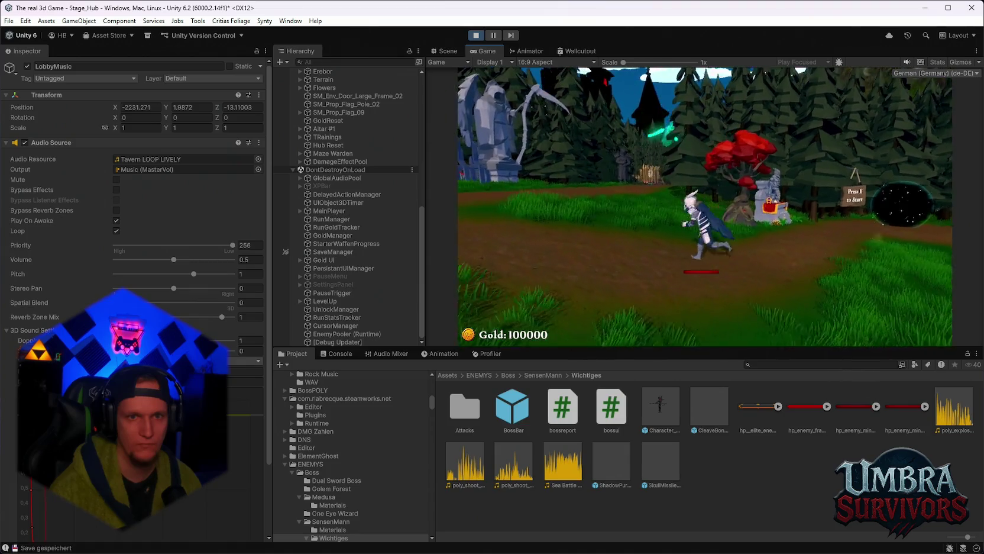
pyautogui.press('d')
pyautogui.press('s')
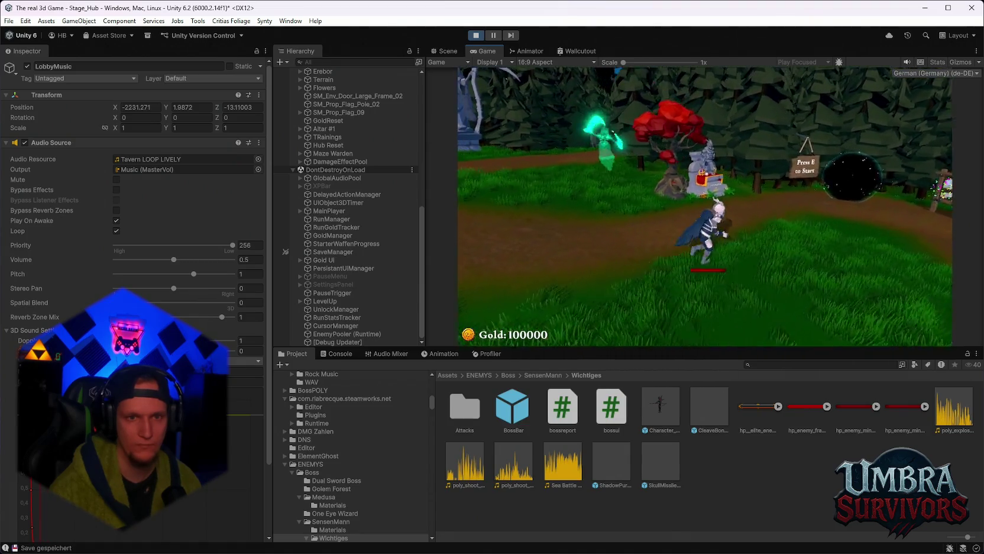
pyautogui.press('e')
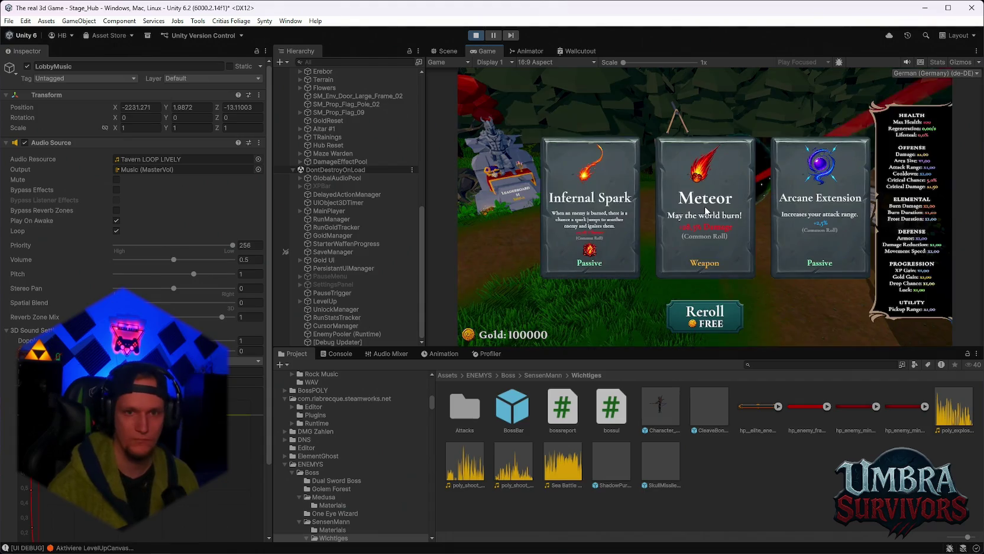
# Pick Infernal Spark, reroll the upgrade cards seven times, then close them and start the Forest run.
pyautogui.click(596, 216)
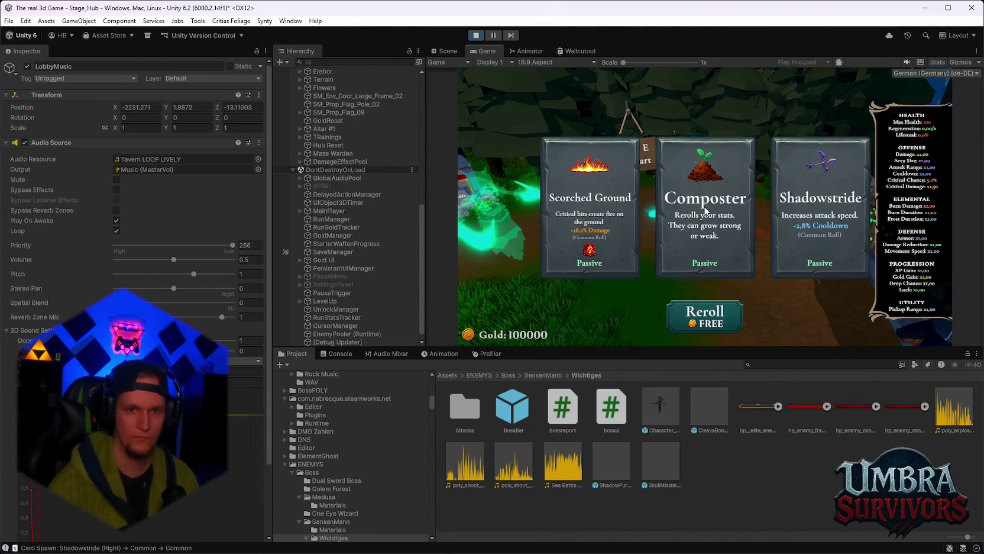
pyautogui.click(711, 315)
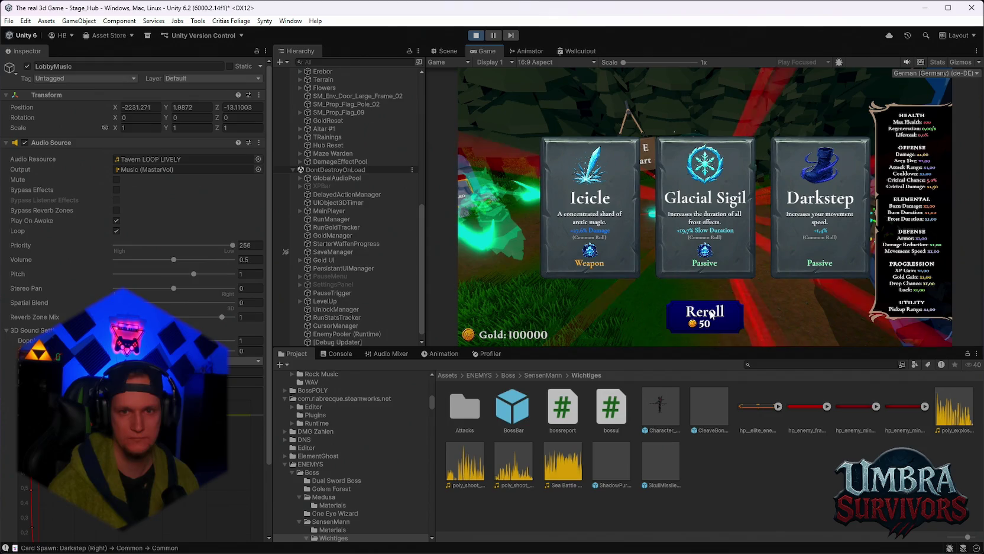
pyautogui.click(711, 315)
pyautogui.click(715, 318)
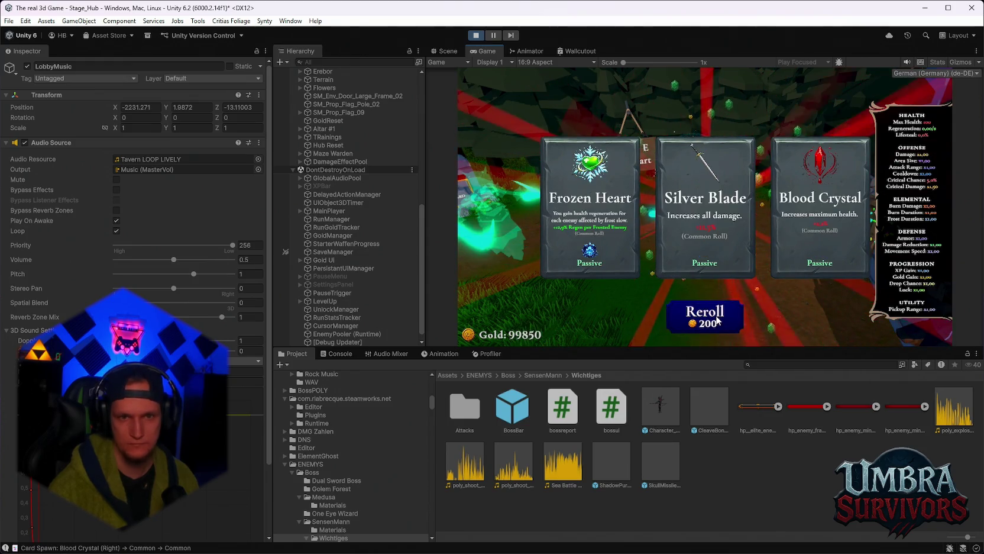
pyautogui.click(715, 320)
pyautogui.click(707, 326)
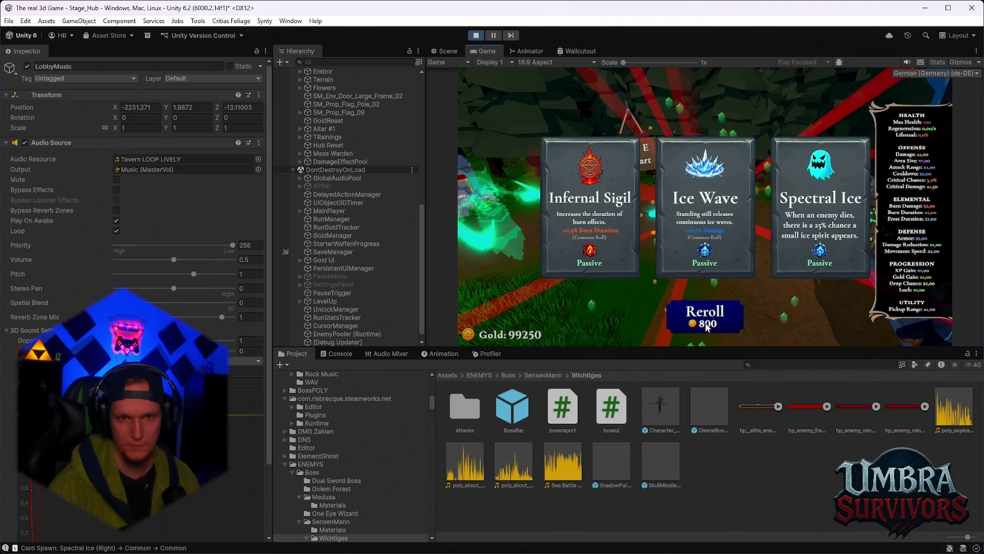
pyautogui.click(706, 327)
pyautogui.click(706, 327)
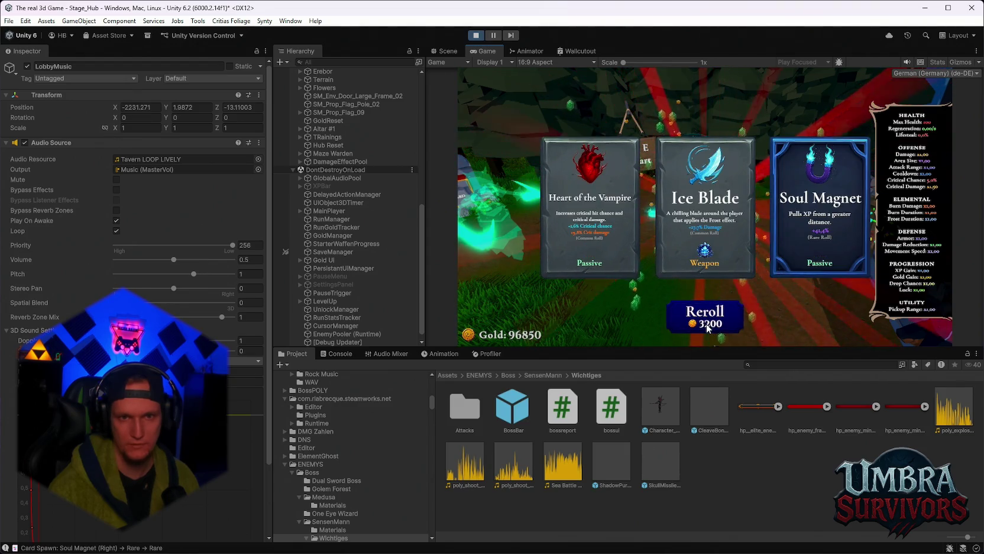
pyautogui.press('Escape')
pyautogui.press('e')
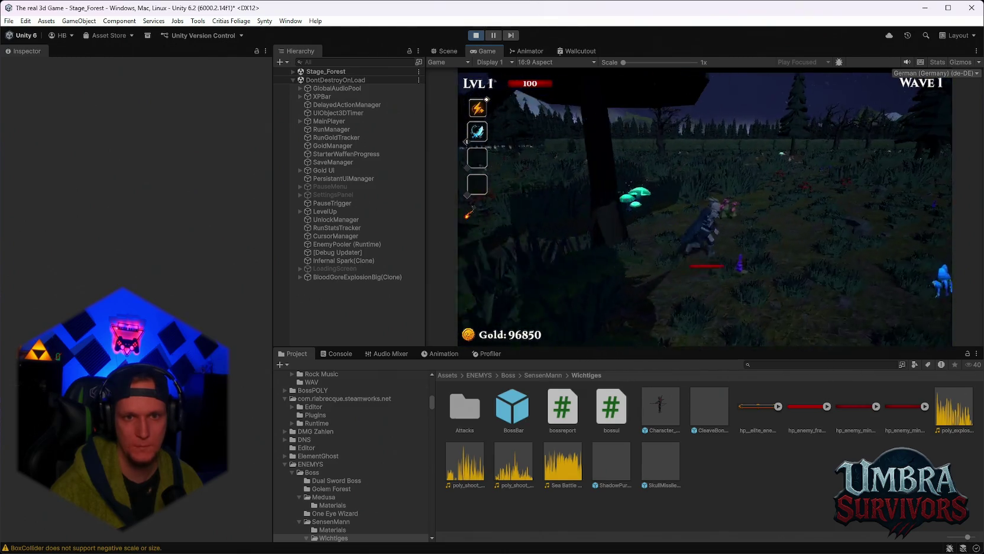
# Pause the game and add the Cheats prefab to the running Forest scene.
pyautogui.press('Escape')
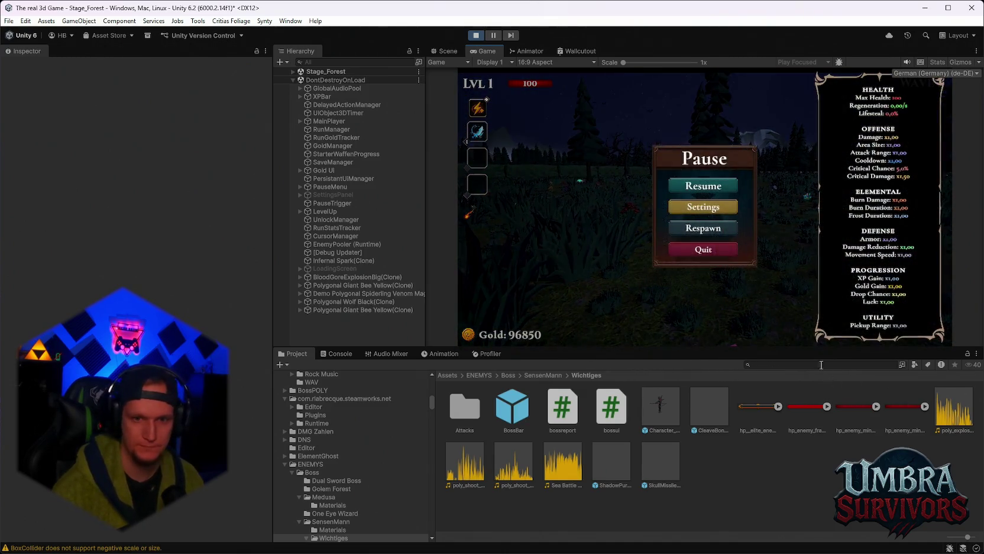
pyautogui.write('cheats')
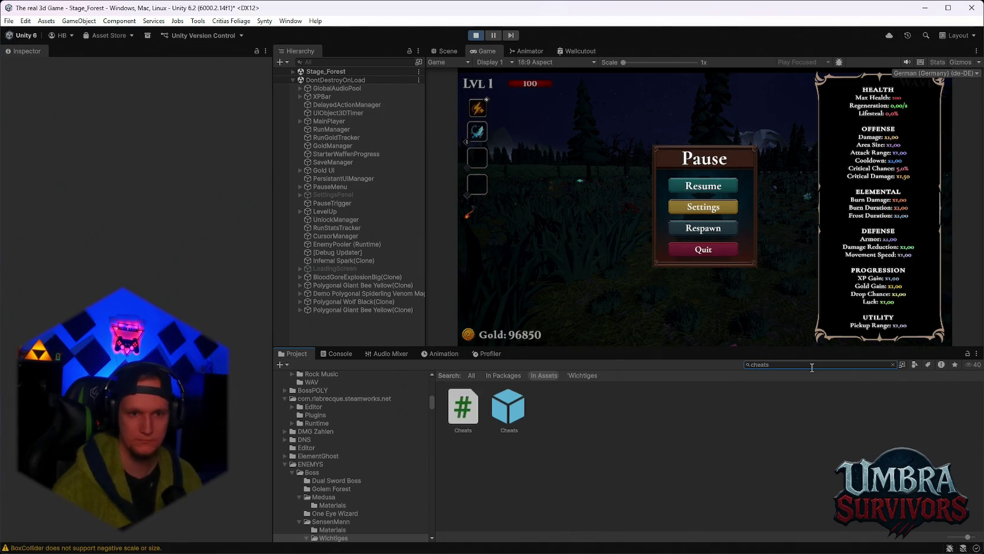
pyautogui.moveTo(377, 329); pyautogui.dragTo(379, 328)
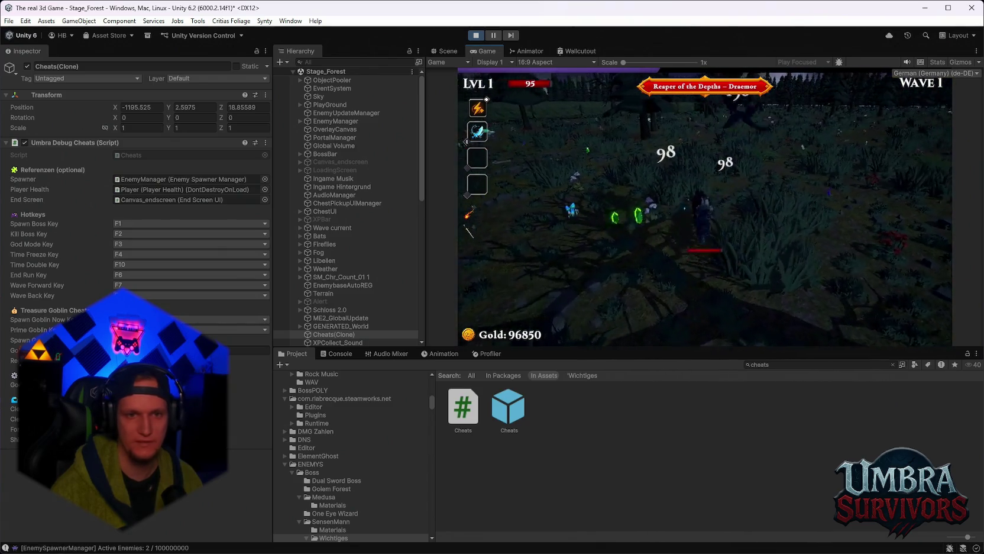
# Take the Grenade Launcher upgrade and play on until the Reaper boss spawns, then pause.
pyautogui.click(600, 228)
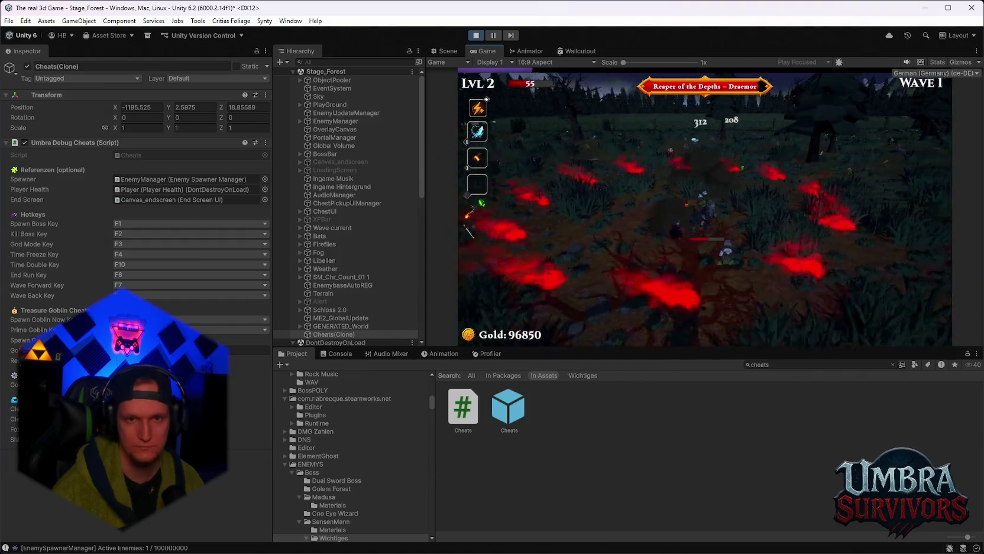
pyautogui.press('Escape')
pyautogui.press('Escape')
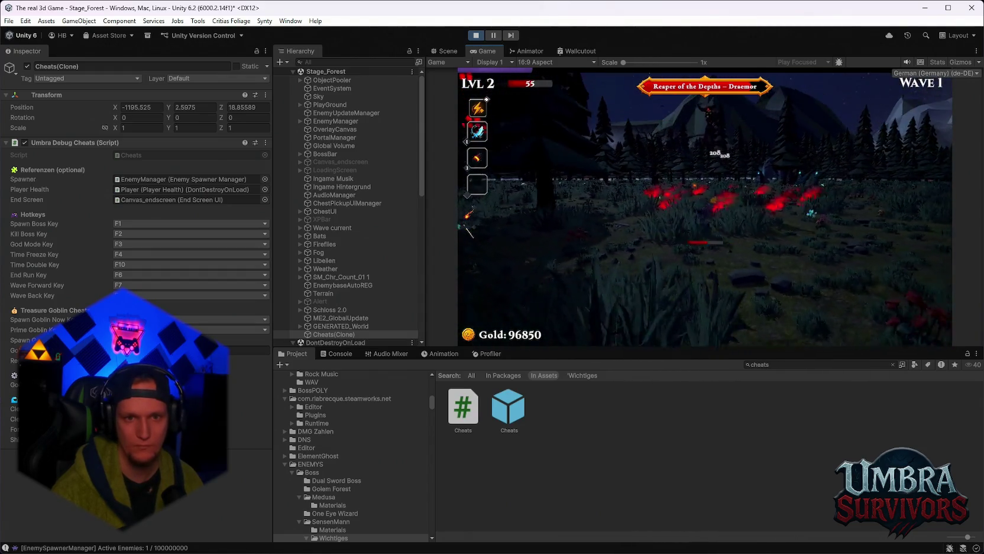
pyautogui.press('Escape')
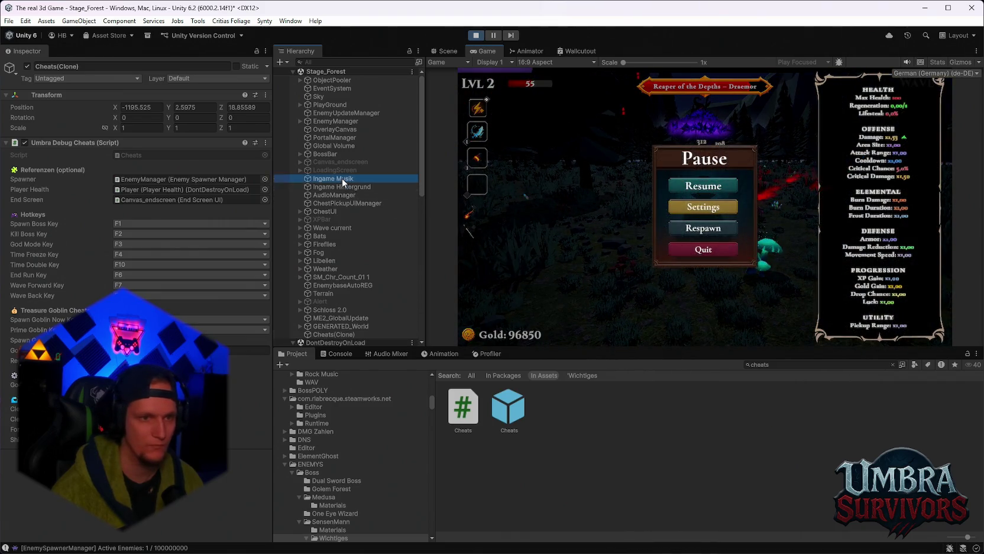
# Set the Ingame Musik Audio Source priority to 256 and resume the game.
pyautogui.click(342, 179)
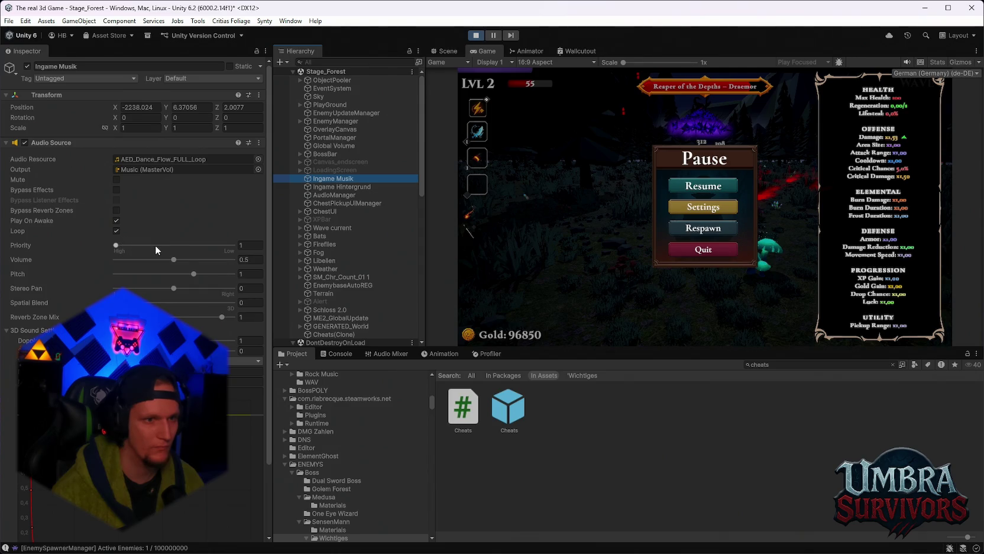
pyautogui.moveTo(146, 244); pyautogui.dragTo(232, 247)
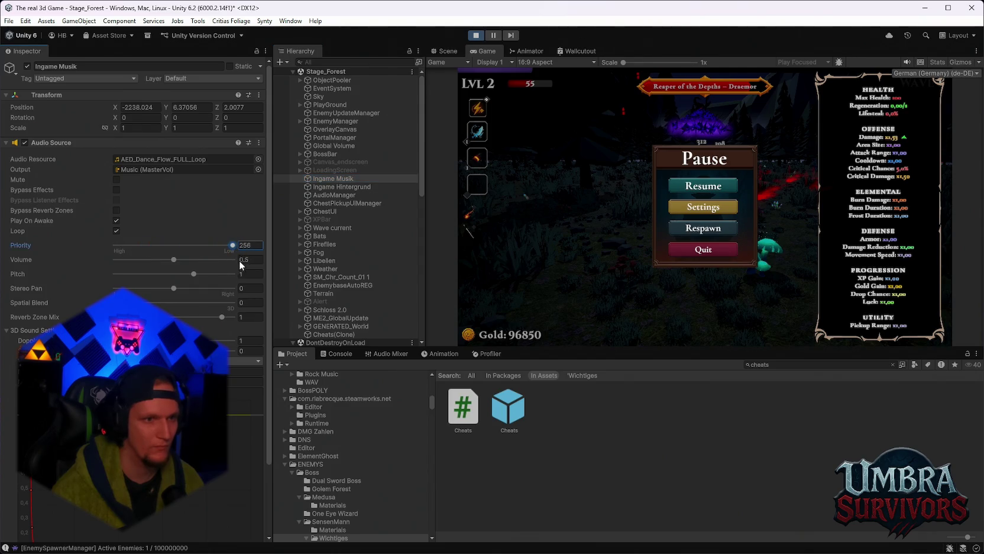
pyautogui.click(693, 186)
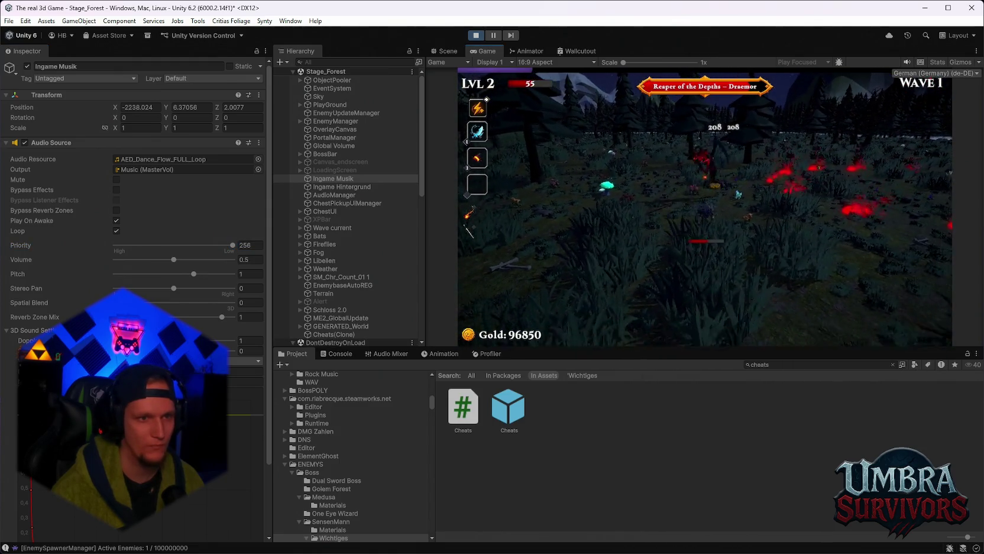
# Keep fighting the Reaper boss, pausing in between, then stop play mode.
pyautogui.press('Escape')
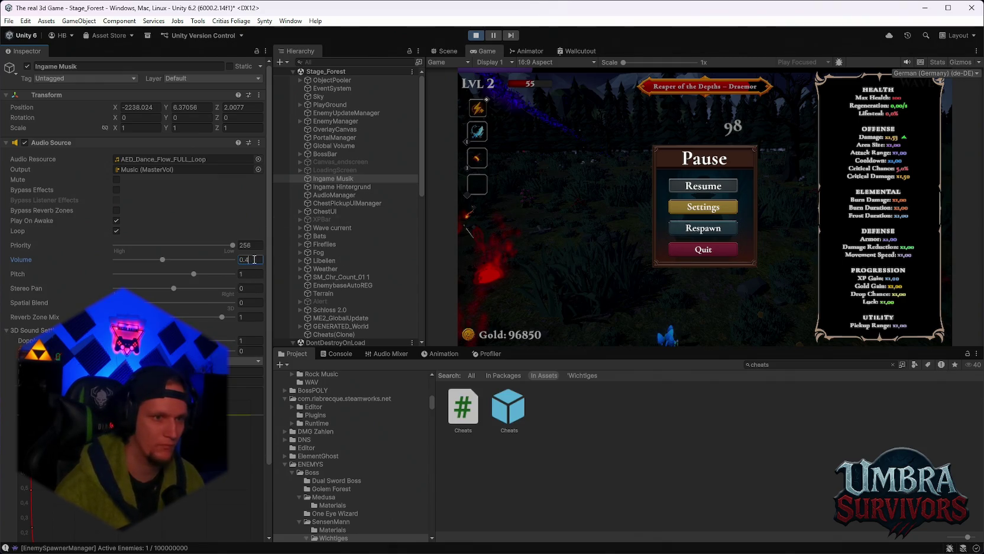
pyautogui.write('0.3')
pyautogui.click(701, 183)
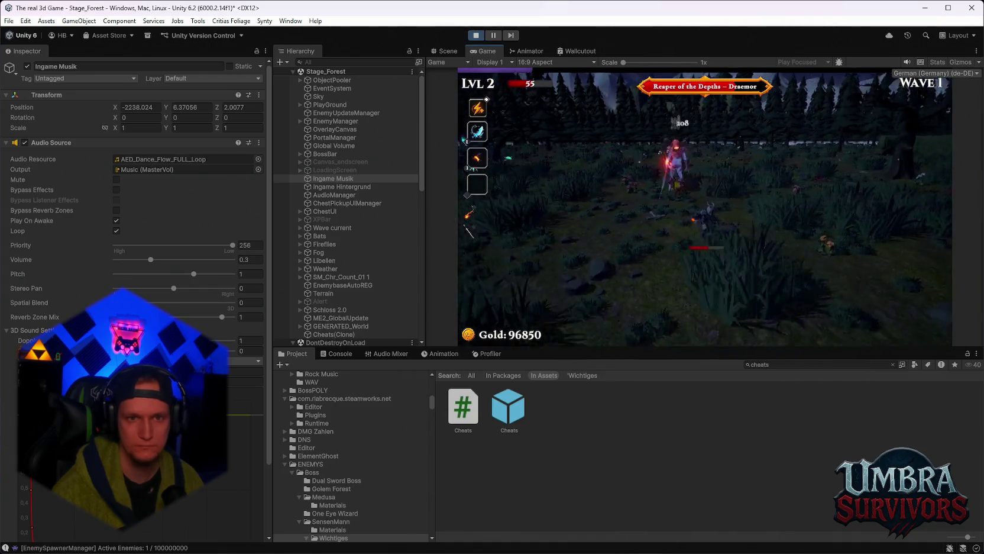
pyautogui.press('Escape')
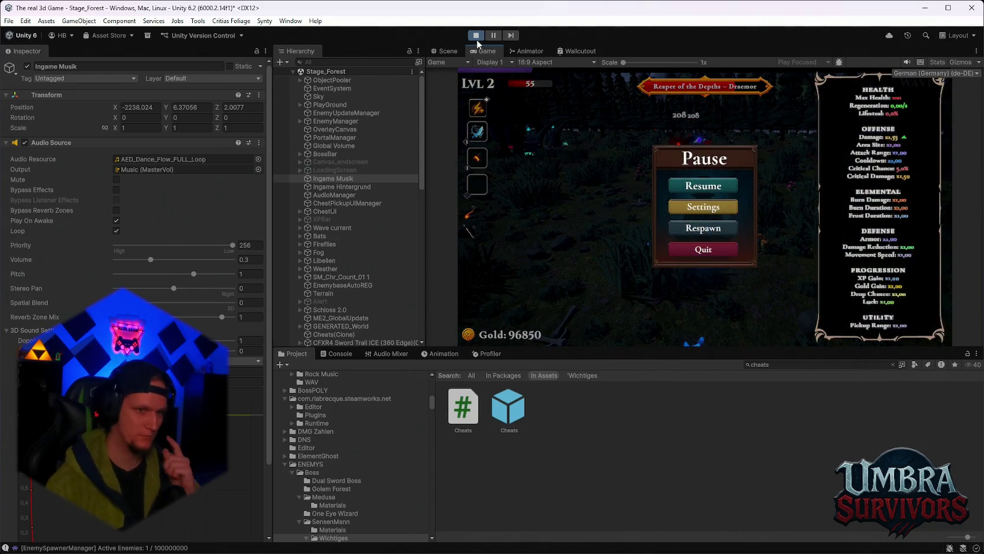
pyautogui.click(476, 35)
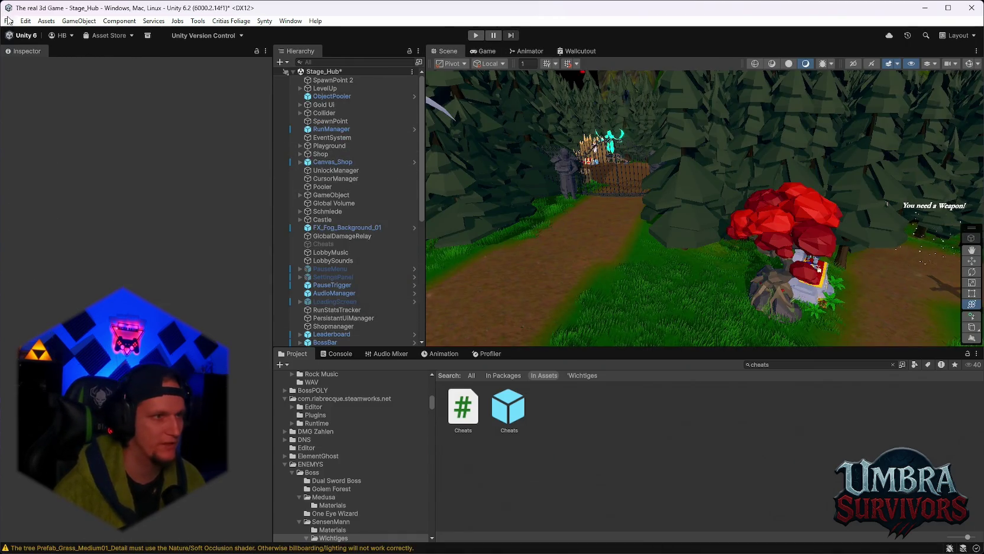
# Reopen the Stage_Forest scene from Open Recent Scene, answering the hub's unsaved-changes prompt.
pyautogui.click(9, 20)
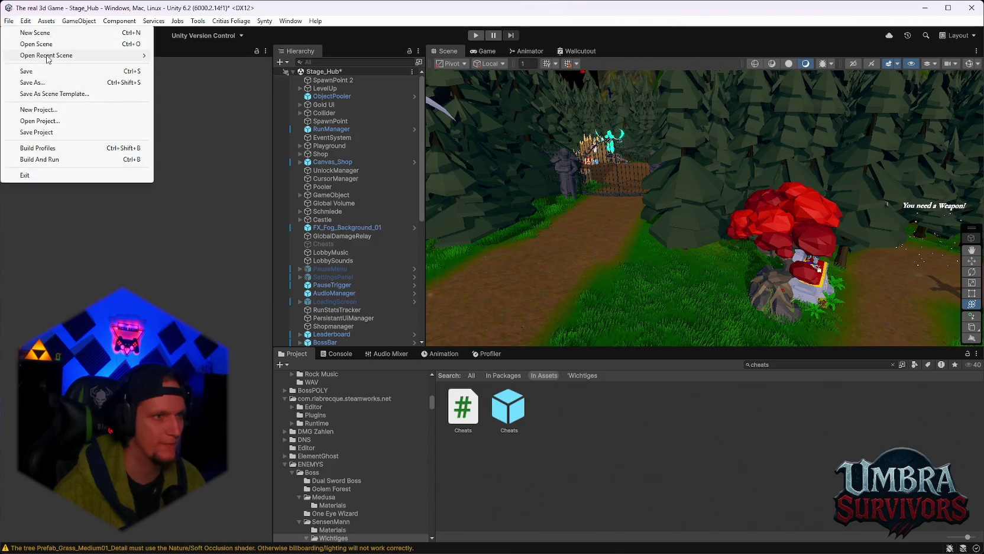
pyautogui.moveTo(47, 55)
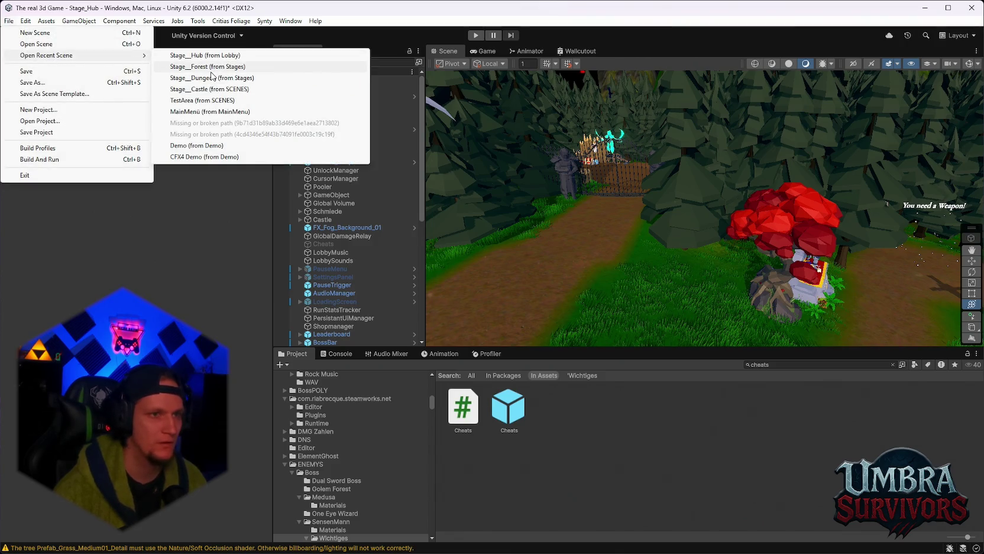
pyautogui.click(207, 67)
pyautogui.click(479, 305)
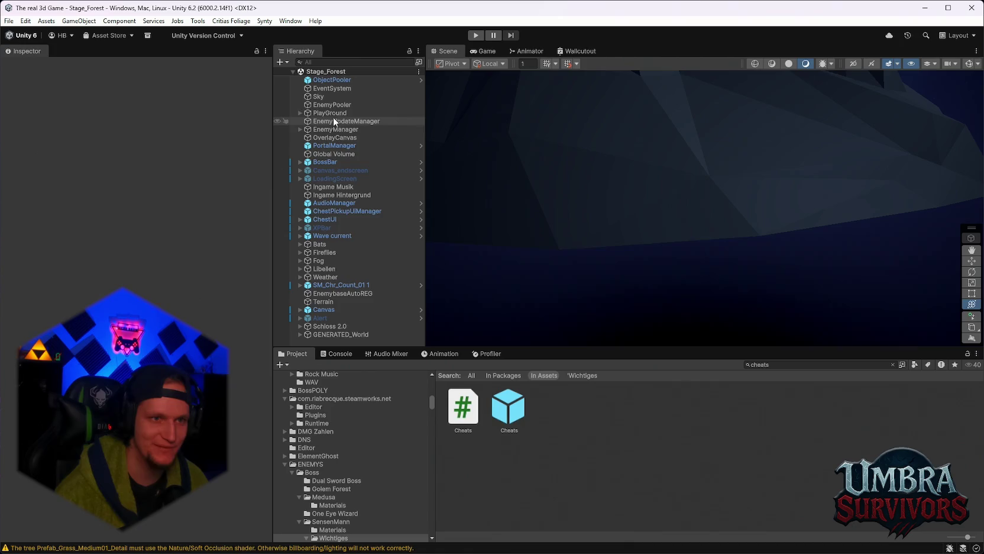
# Set Ingame Musik's volume to 0.3 and its priority to 256.
pyautogui.click(333, 187)
pyautogui.doubleClick(248, 259)
pyautogui.write('0.3')
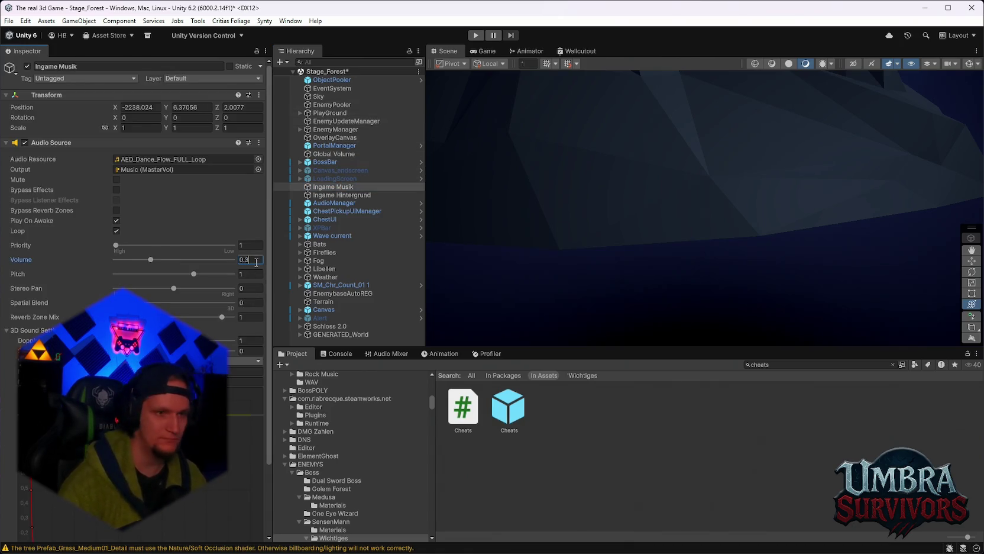
pyautogui.moveTo(116, 245); pyautogui.dragTo(235, 246)
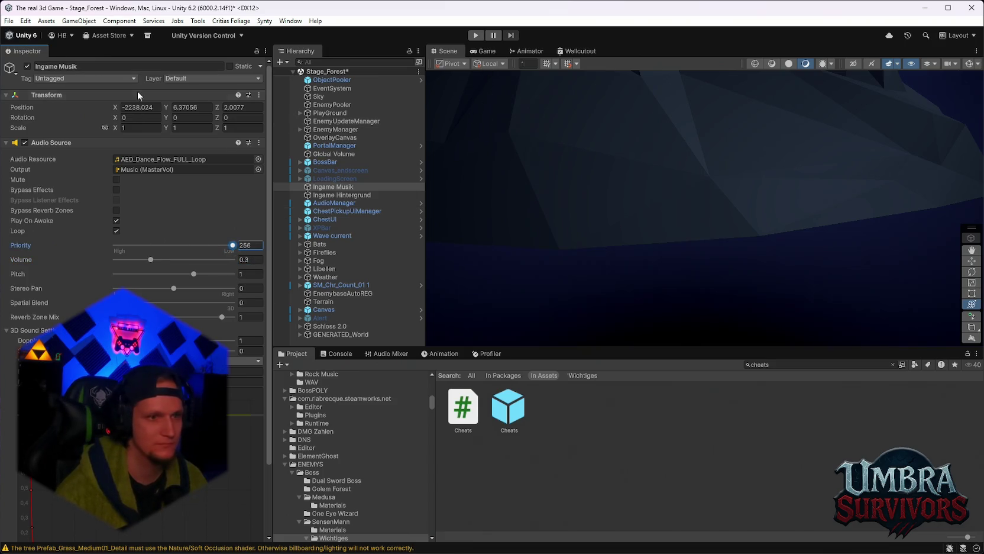
pyautogui.click(9, 21)
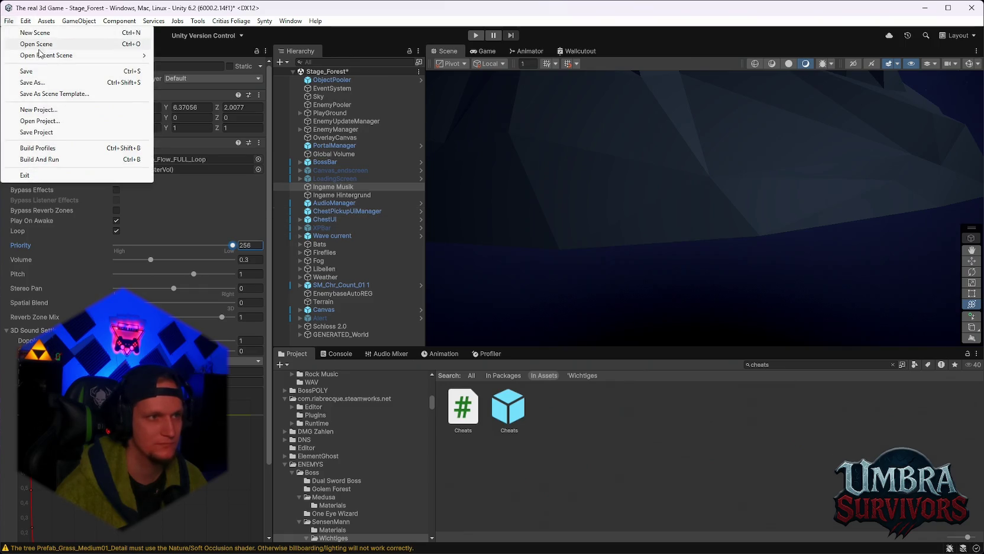
# Switch back to the Stage_Hub scene, saving the modified Stage_Forest scene.
pyautogui.moveTo(47, 56)
pyautogui.click(207, 68)
pyautogui.click(479, 304)
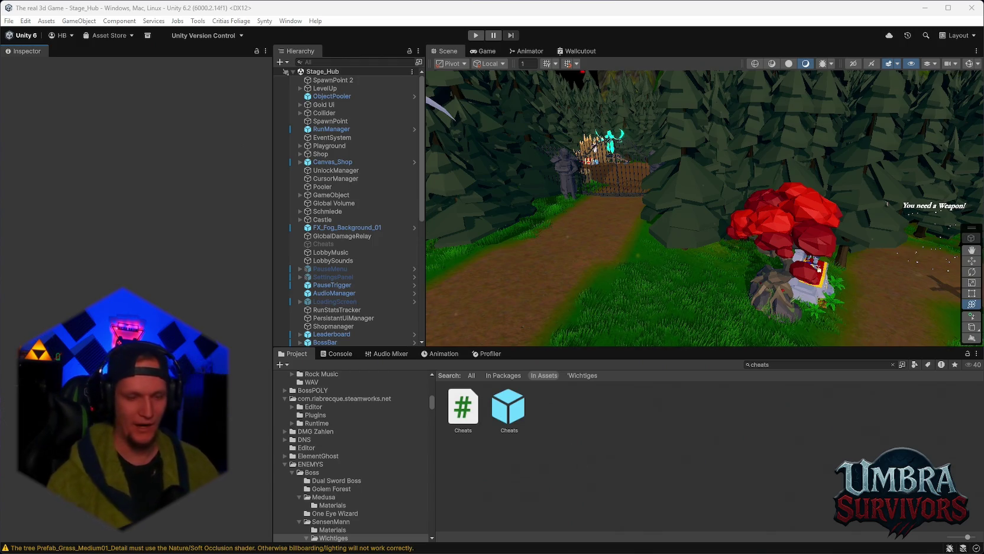
pyautogui.moveTo(651, 541)
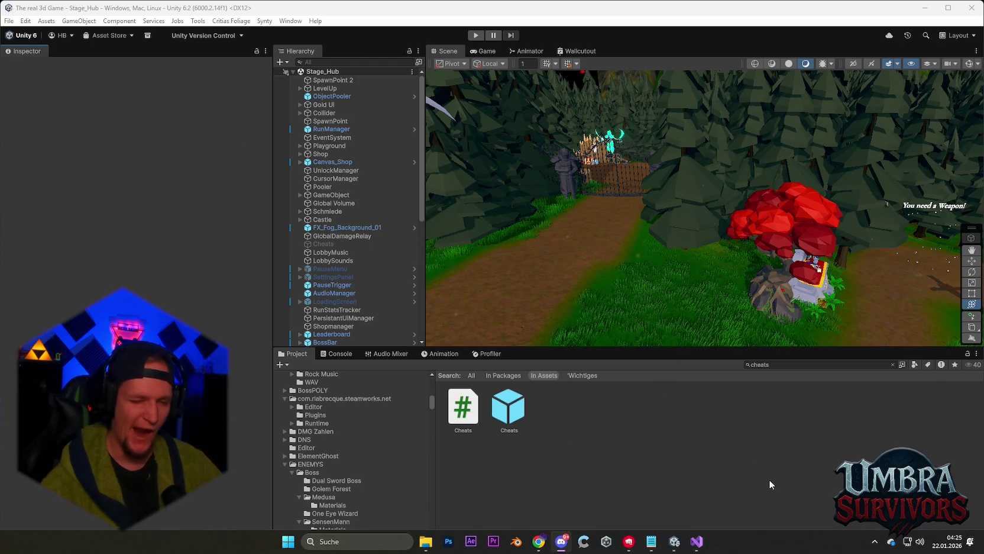
# Apply all prefab overrides on the Maze Warden object to its prefab.
pyautogui.scroll(-3, 390, 265)
pyautogui.scroll(3, 390, 265)
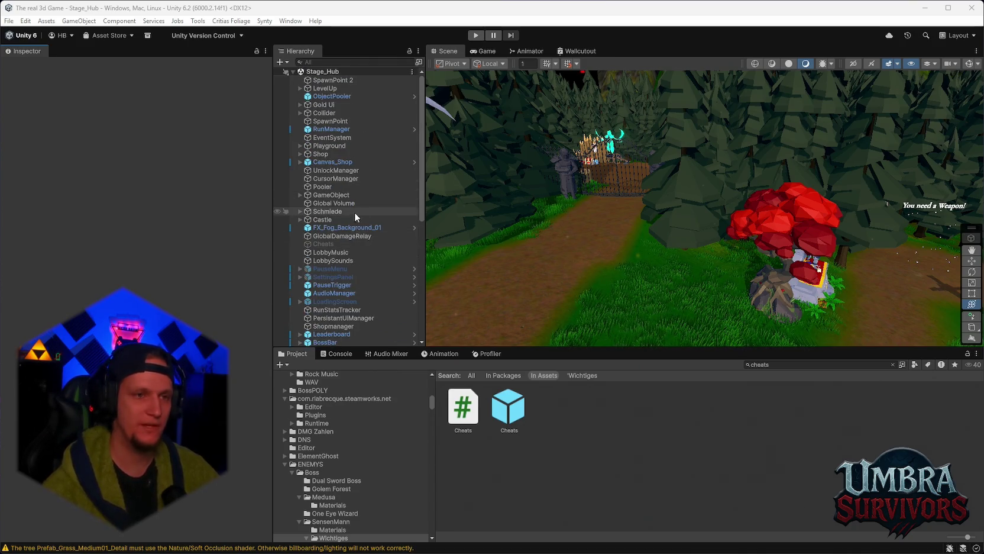
pyautogui.scroll(-10, 327, 339)
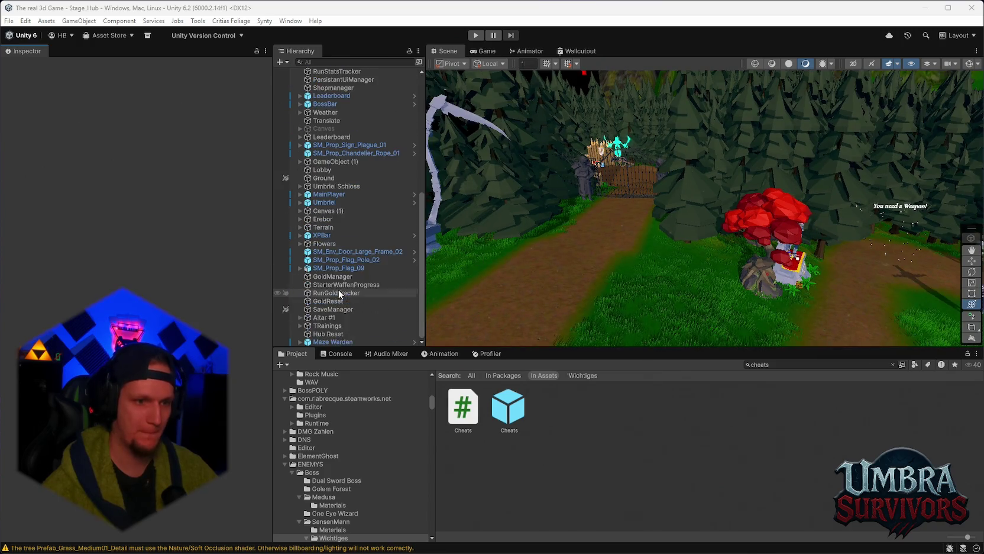
pyautogui.click(327, 341)
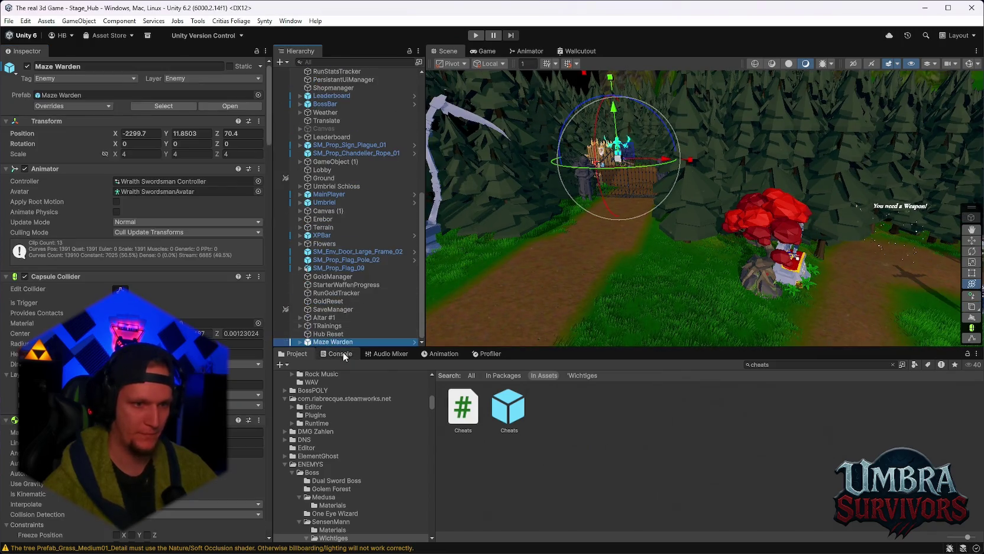
pyautogui.click(84, 105)
pyautogui.click(143, 178)
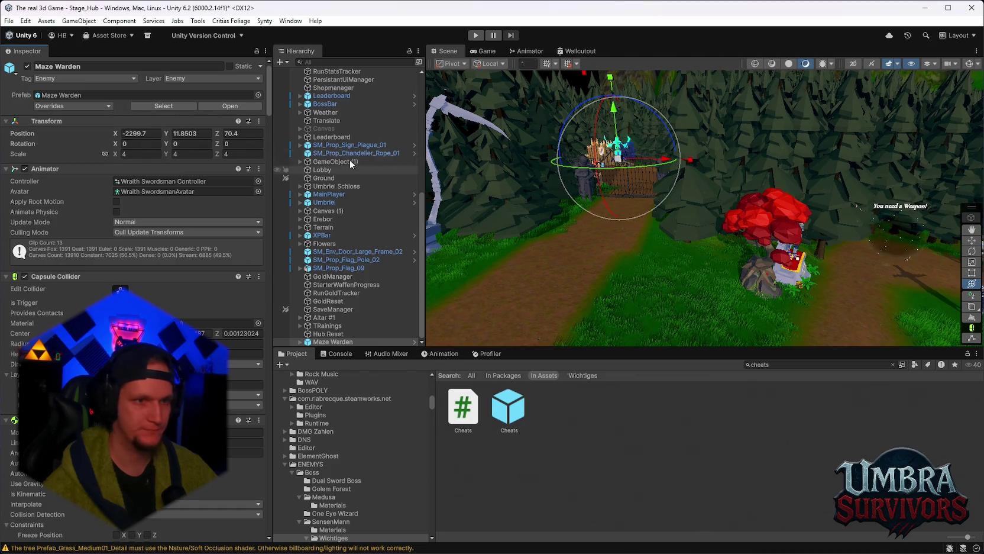
# Select ObjectPooler and locate its prefab asset in the Project window.
pyautogui.scroll(10, 335, 100)
pyautogui.click(333, 96)
pyautogui.click(57, 76)
pyautogui.click(168, 95)
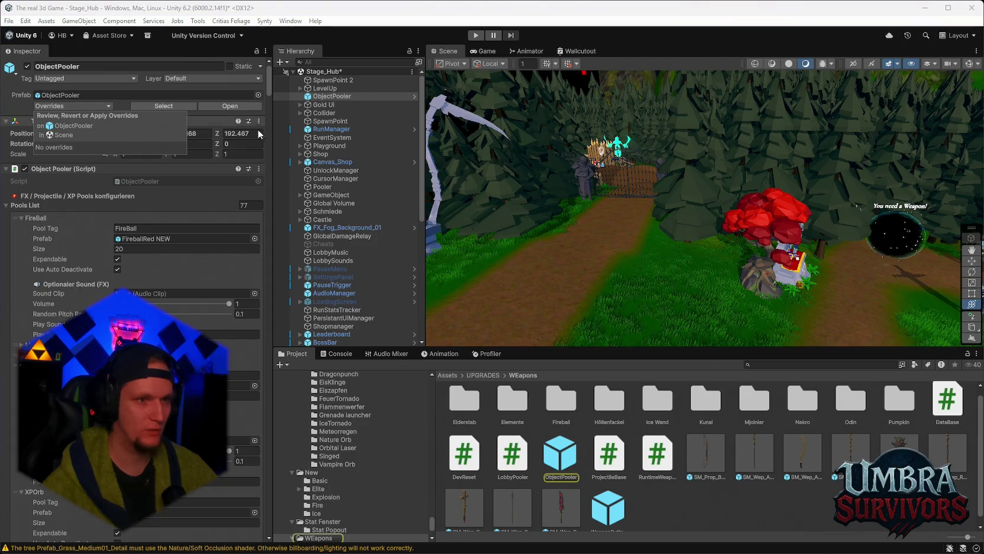
# Open the recent Stage_Forest scene, answering the save-changes prompt.
pyautogui.click(9, 21)
pyautogui.moveTo(49, 57)
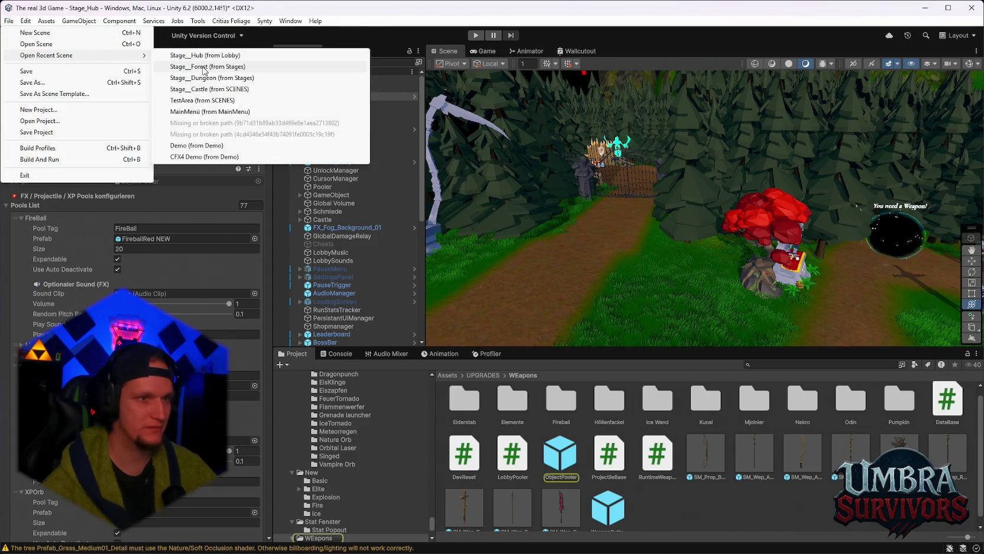
pyautogui.click(205, 69)
pyautogui.click(471, 305)
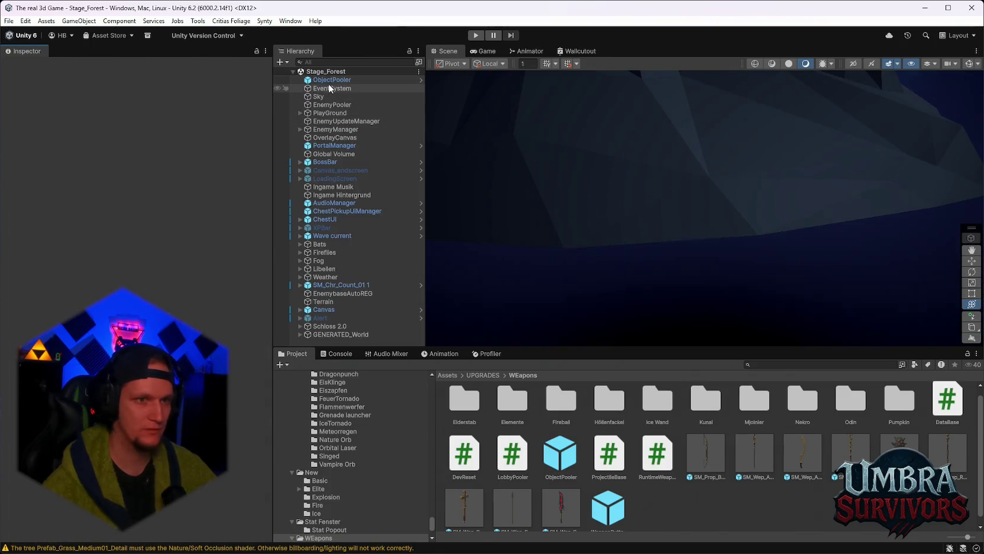
# Select ObjectPooler in Stage_Forest and review its pool list in the Inspector.
pyautogui.click(327, 81)
pyautogui.moveTo(267, 83)
pyautogui.mouseDown()
pyautogui.moveTo(271, 524)
pyautogui.moveTo(269, 67)
pyautogui.mouseUp()
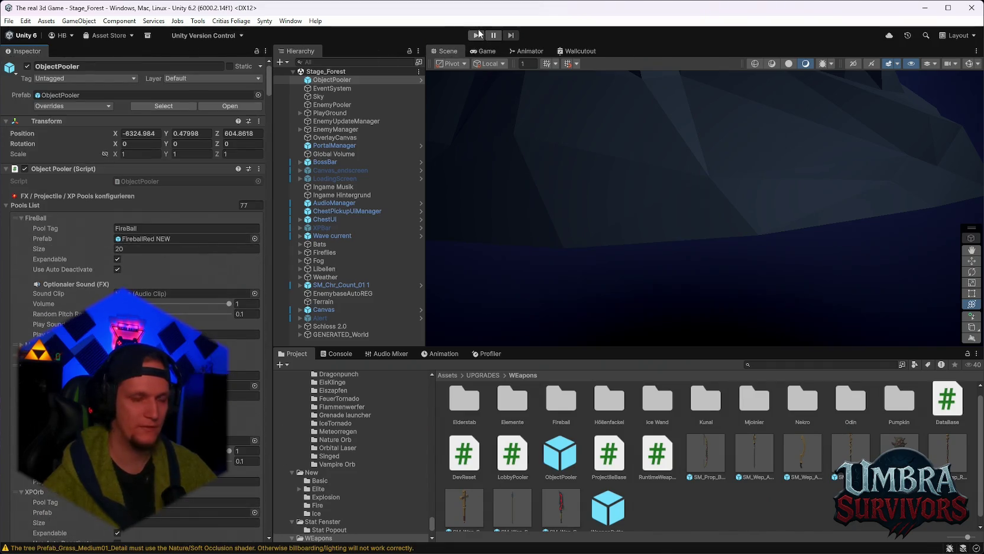
pyautogui.click(7, 23)
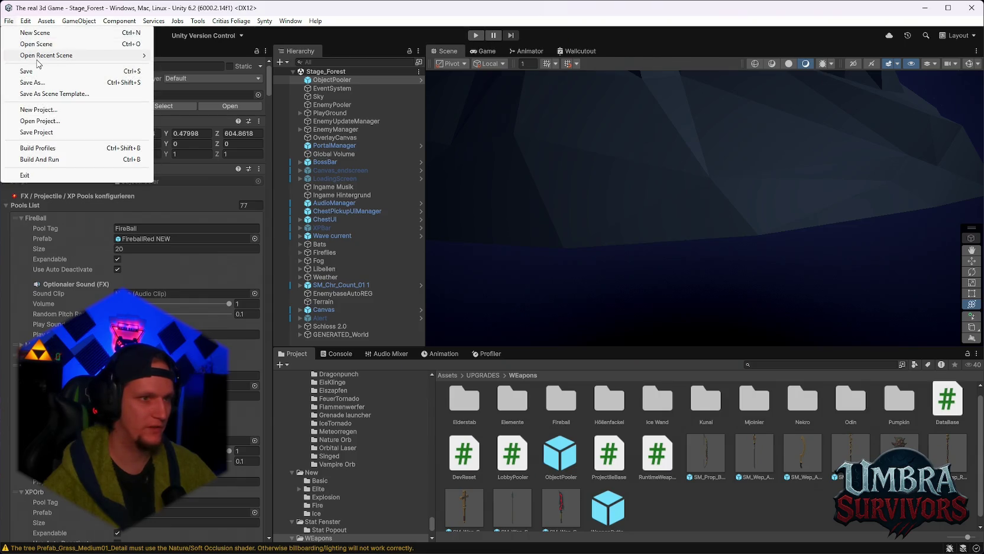
# Load Stage_Hub, enter play mode, pick an upgrade card and press E to start the Forest stage.
pyautogui.moveTo(47, 55)
pyautogui.click(216, 68)
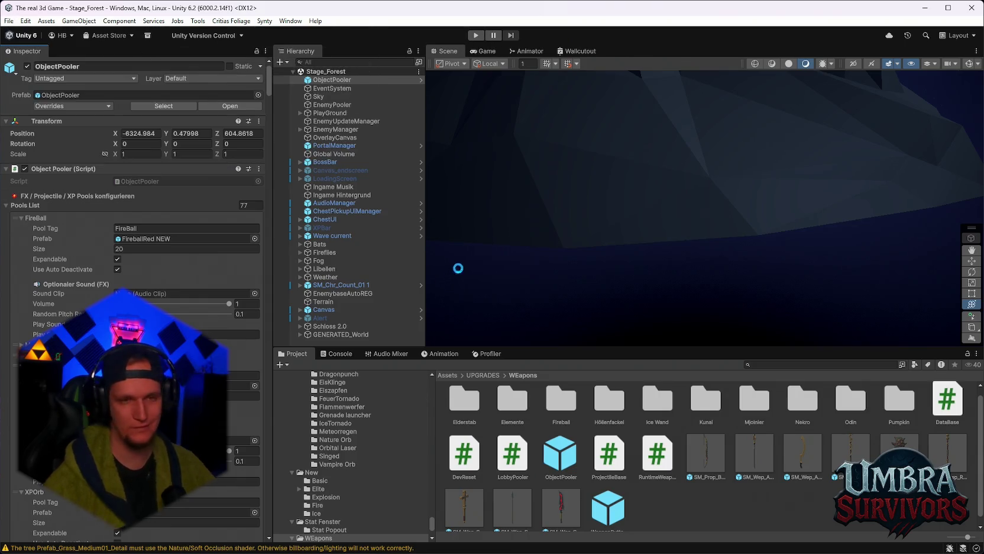
pyautogui.click(475, 35)
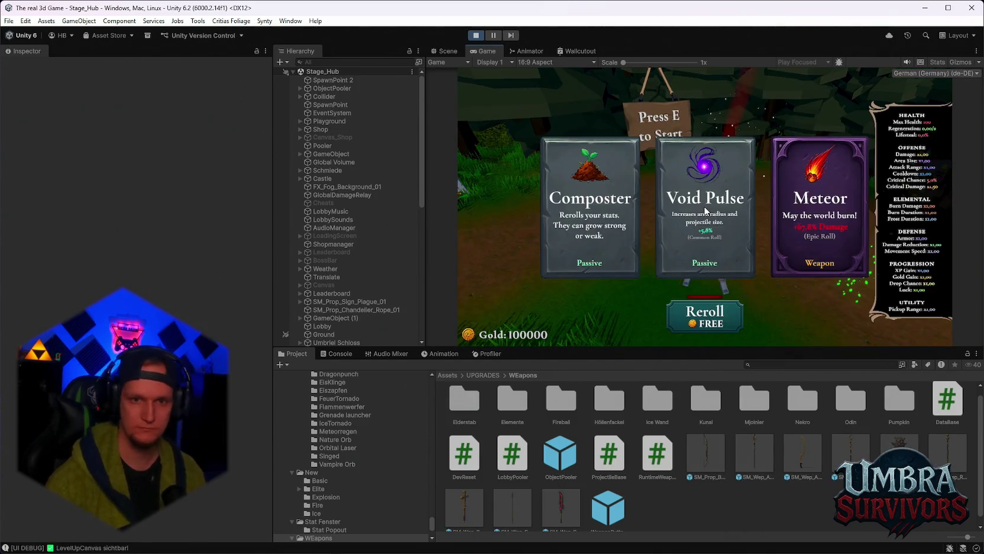
pyautogui.click(769, 262)
pyautogui.press('e')
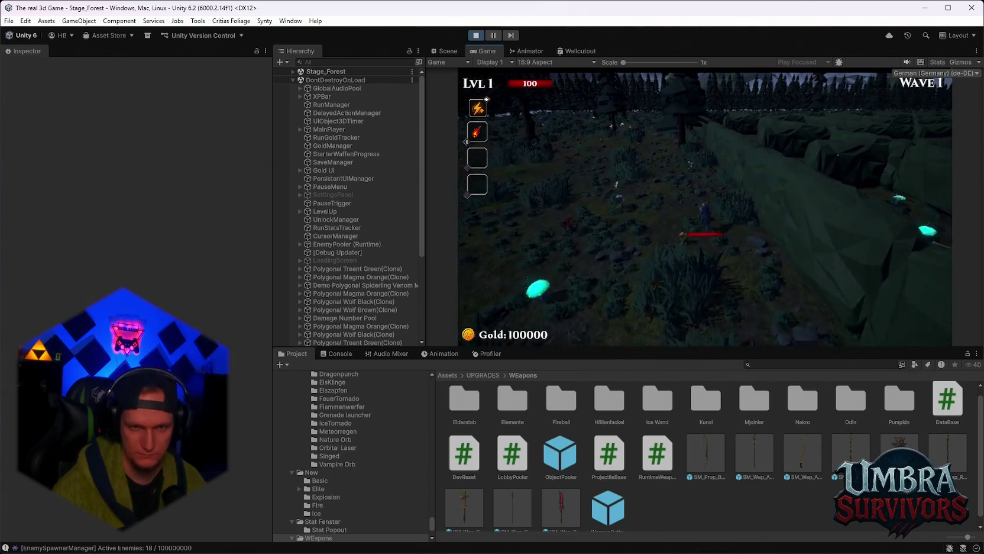
# Play the Forest run until the character dies on Wave 1, then stop play mode.
pyautogui.press('space')
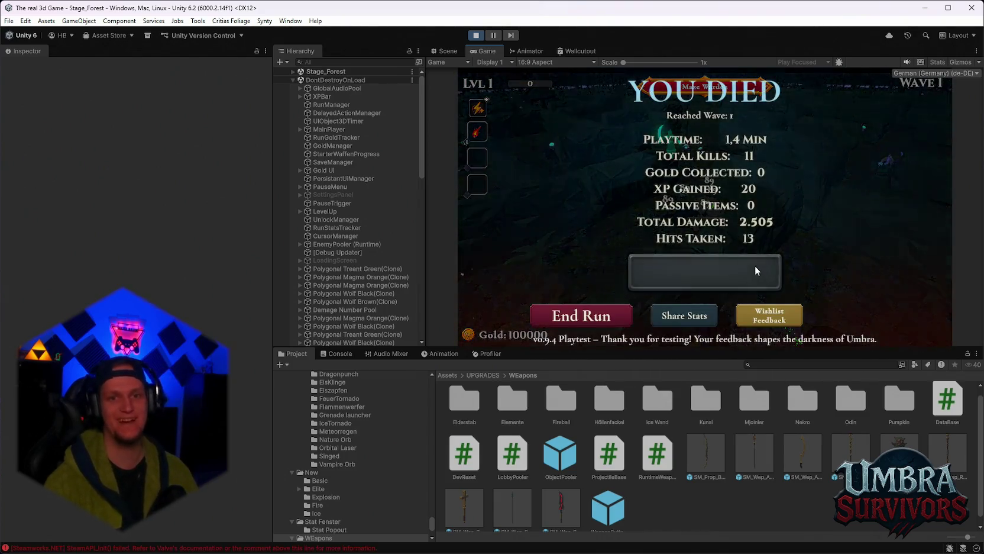
pyautogui.click(578, 317)
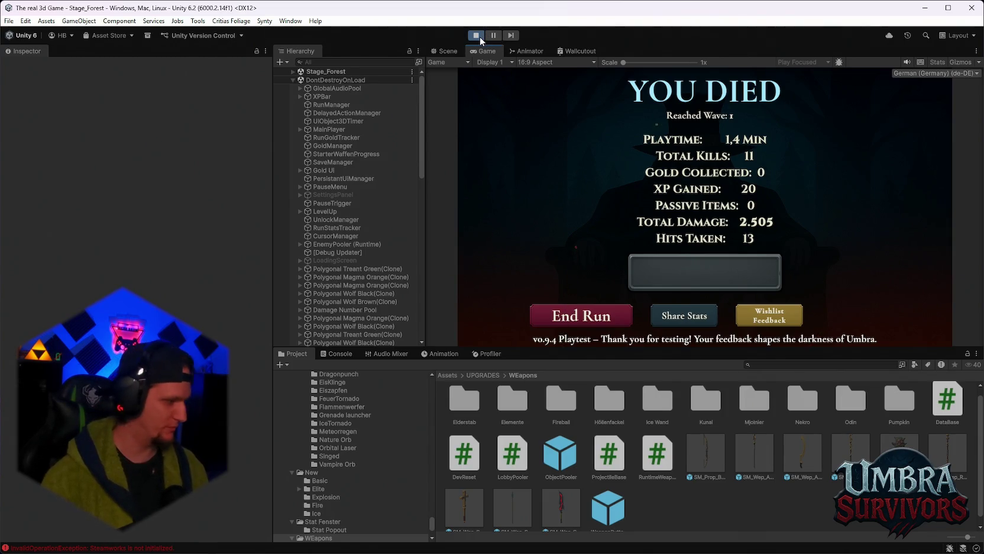
pyautogui.click(480, 36)
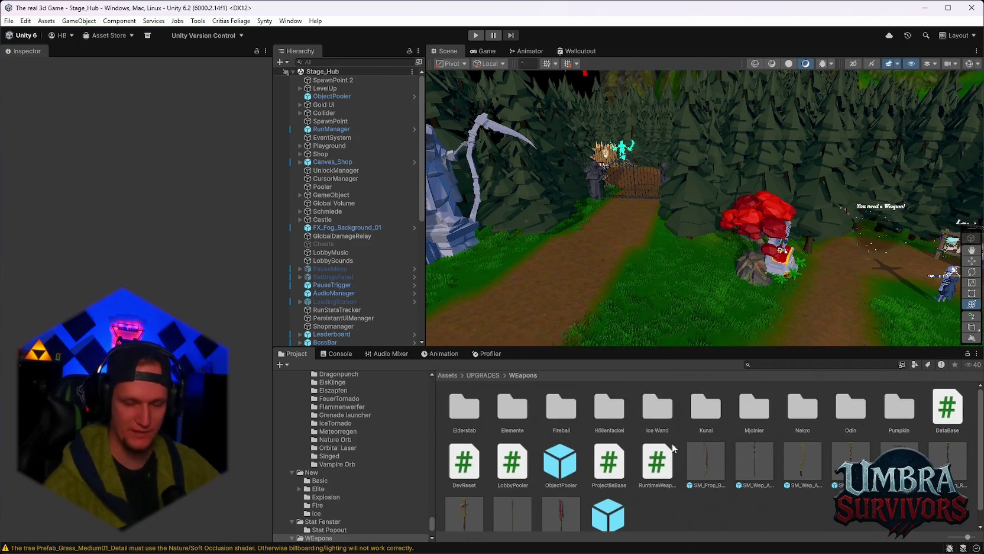
# Search 'main' and view Main Rarity Config's spawn chances (0.85, 0.12, 0.027, 0.003).
pyautogui.click(775, 362)
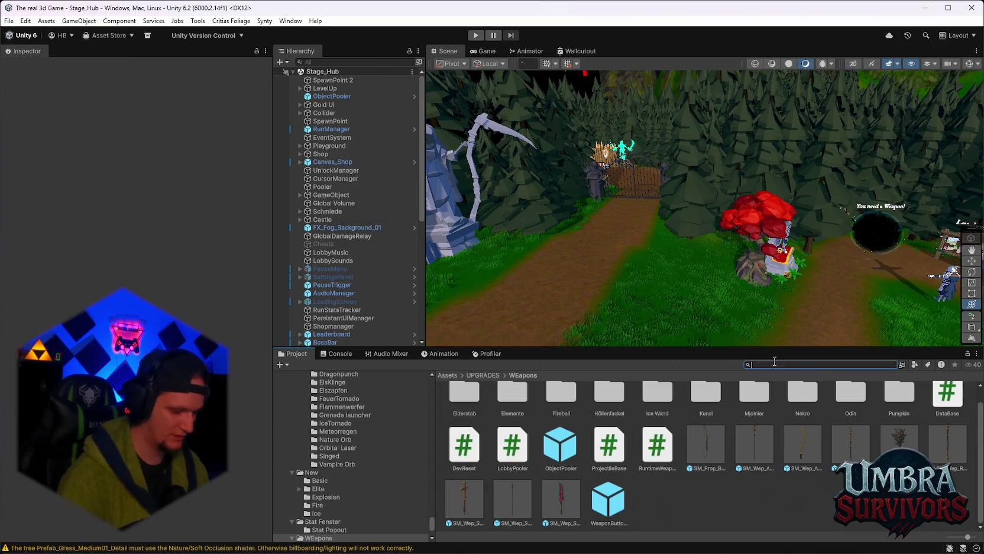
pyautogui.write('main')
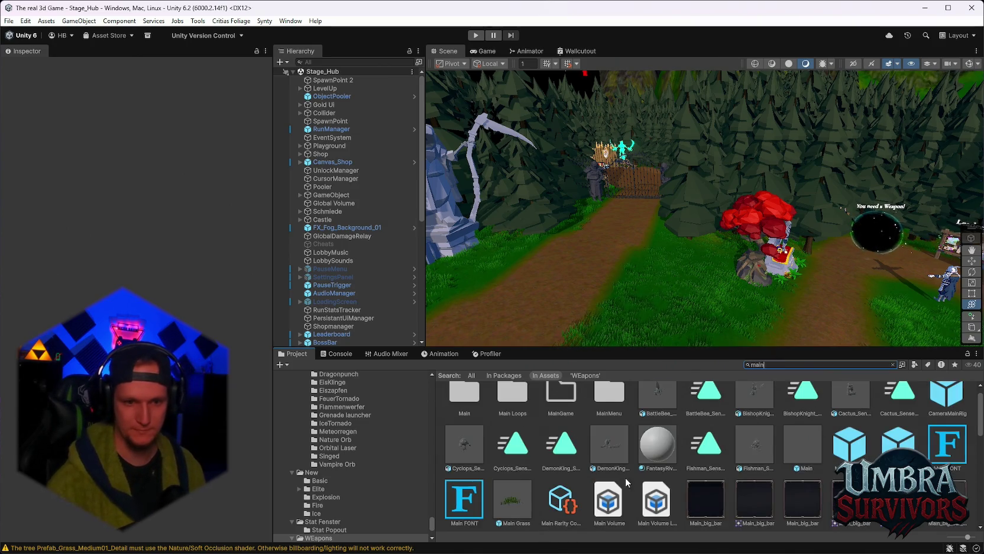
pyautogui.click(562, 503)
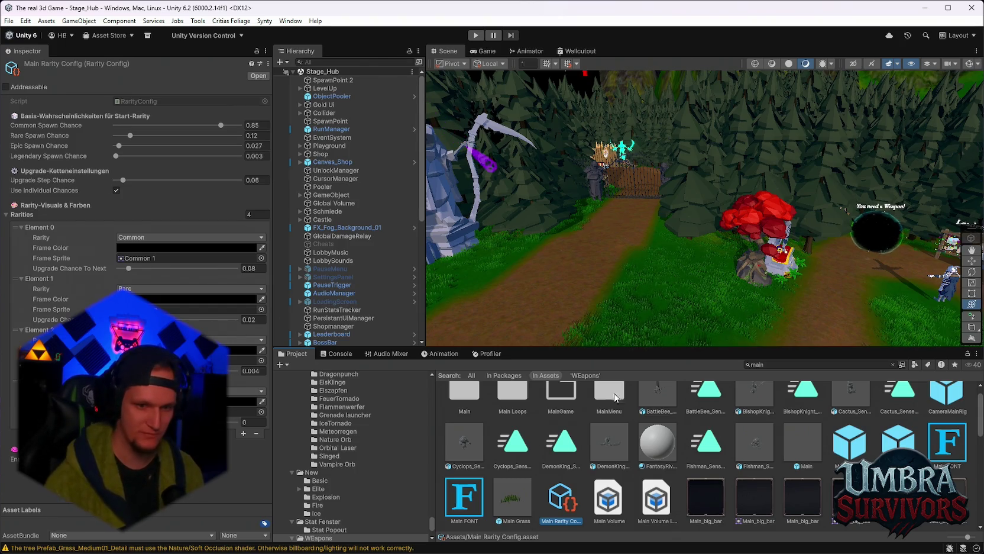
pyautogui.click(798, 364)
# Open Epic Rarity Config and set Common 0.3, Epic 0.2, Legendary 0.1 spawn chances.
pyautogui.write('epic')
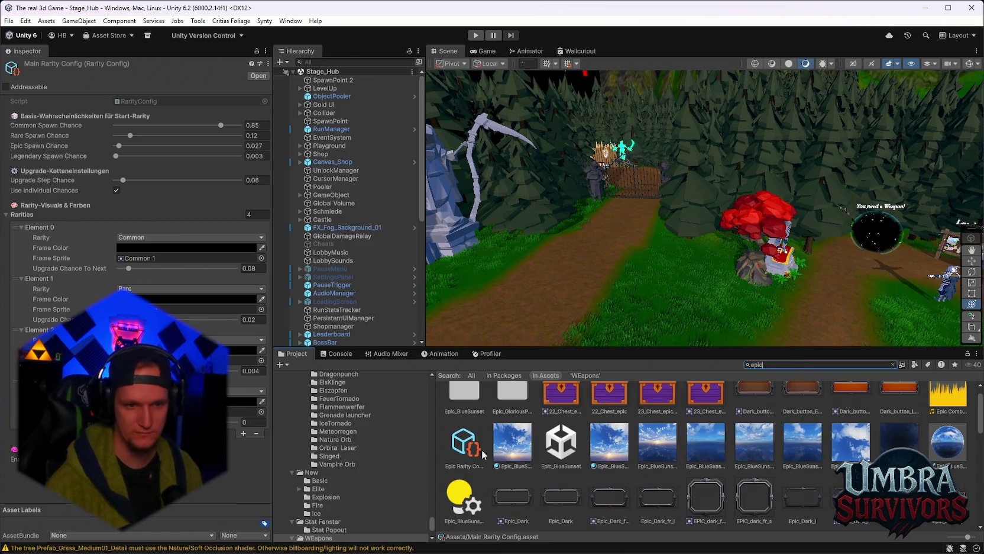
pyautogui.click(462, 445)
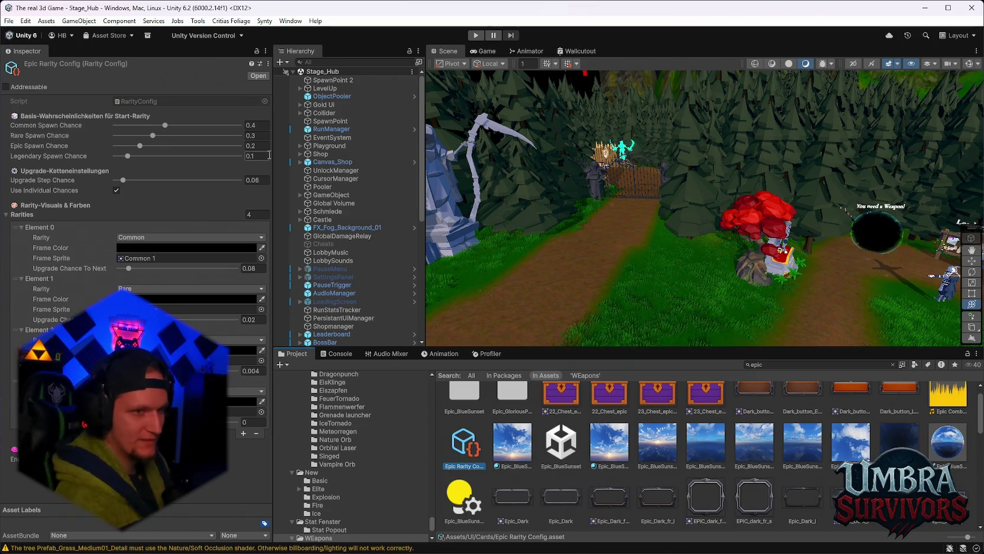
pyautogui.write('0.2')
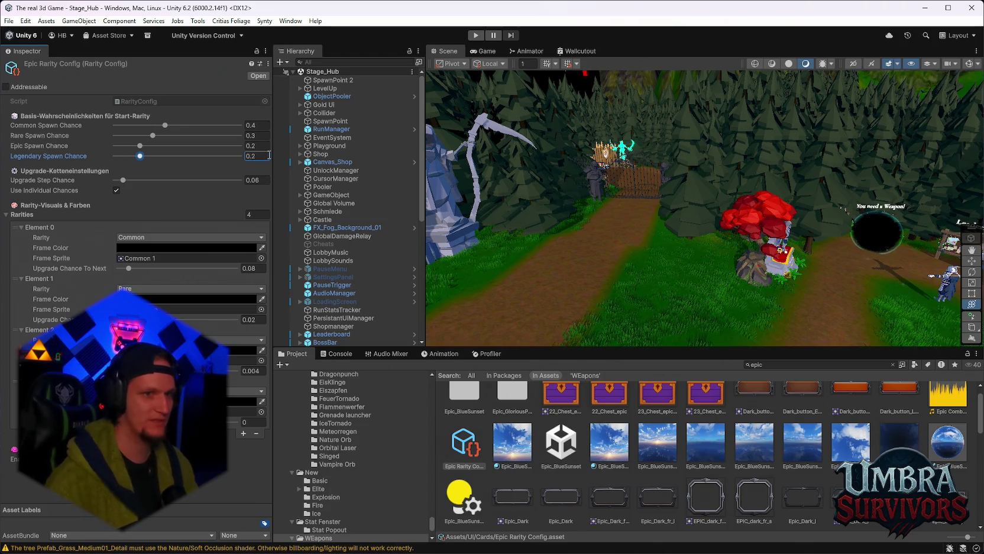
pyautogui.click(266, 146)
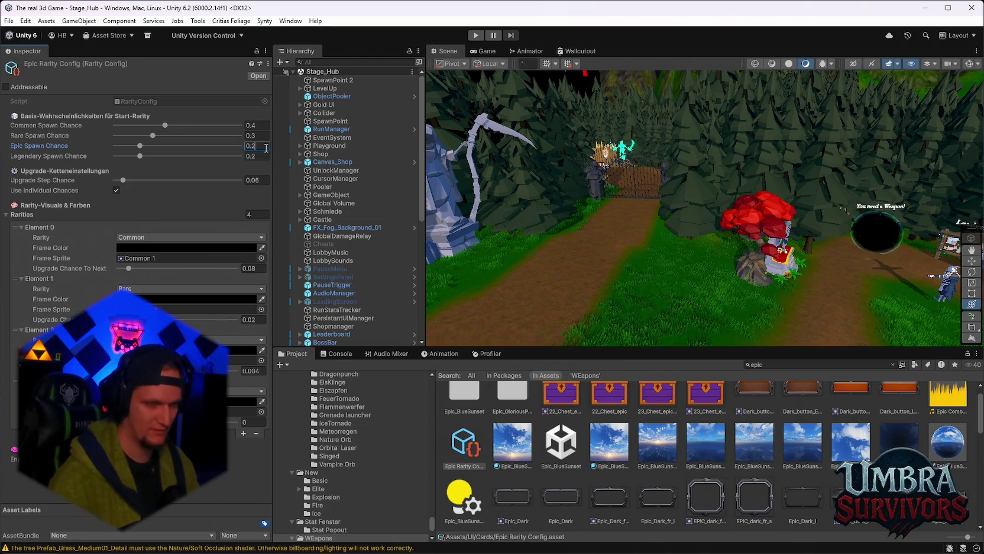
pyautogui.click(265, 125)
pyautogui.write('0.3')
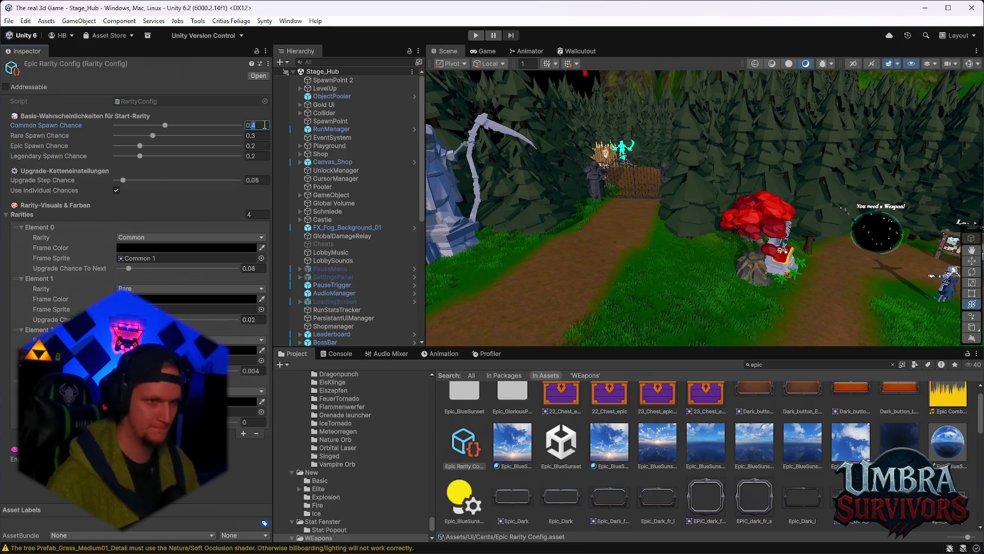
pyautogui.press('Return')
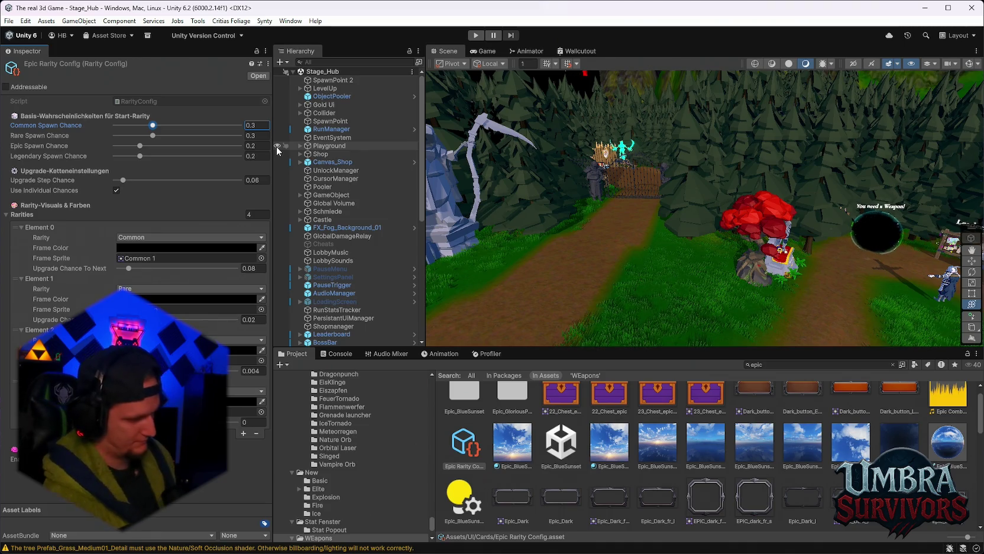
pyautogui.click(264, 156)
pyautogui.press('BackSpace')
pyautogui.write('1')
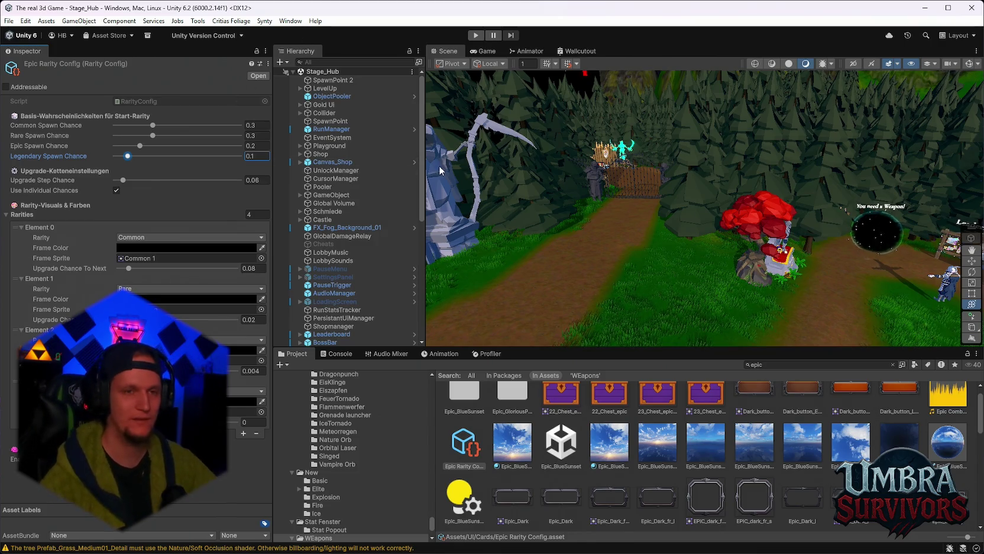
# Reopen Stage_Forest and select EnemySpawner under EnemyManager, showing radii 85 inner, 250 outer.
pyautogui.click(9, 20)
pyautogui.moveTo(55, 57)
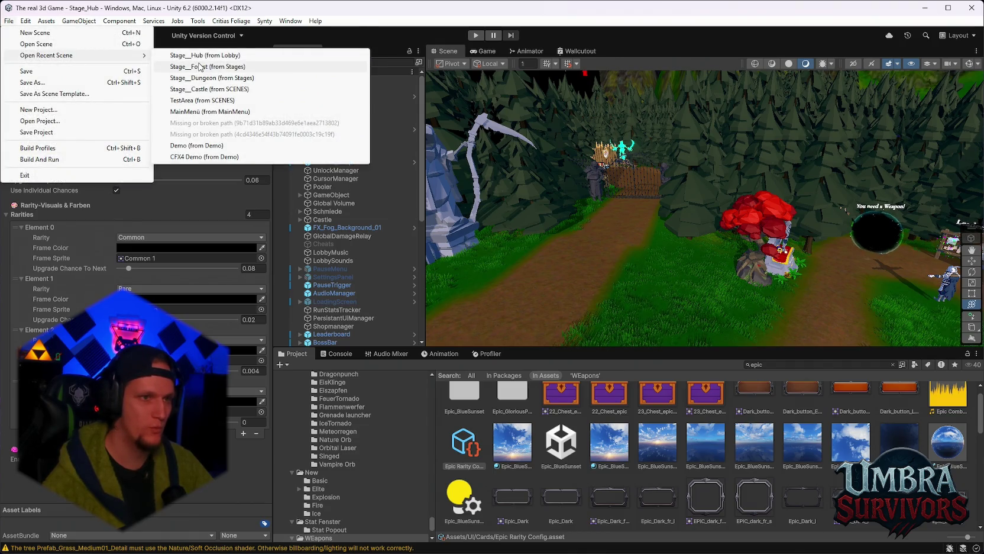
pyautogui.click(201, 66)
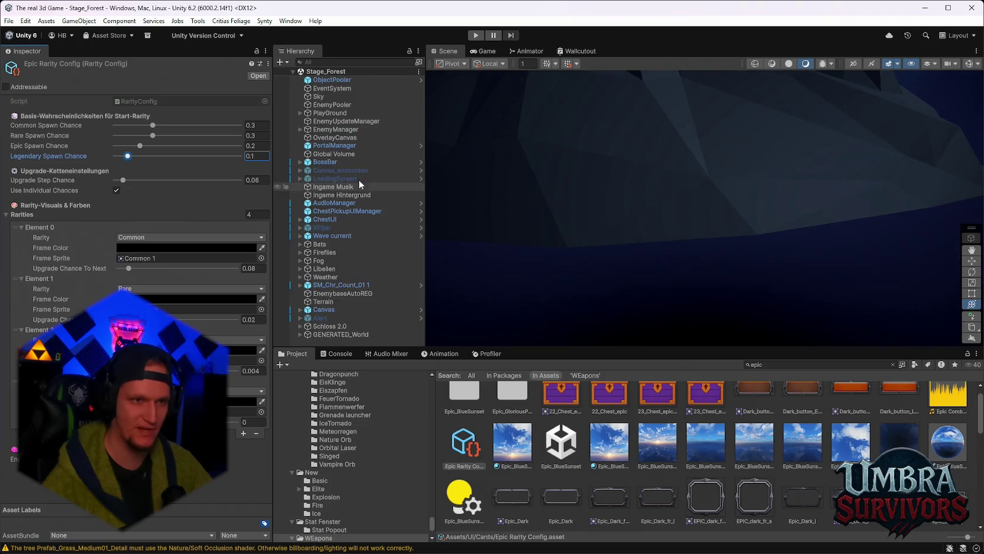
pyautogui.click(300, 112)
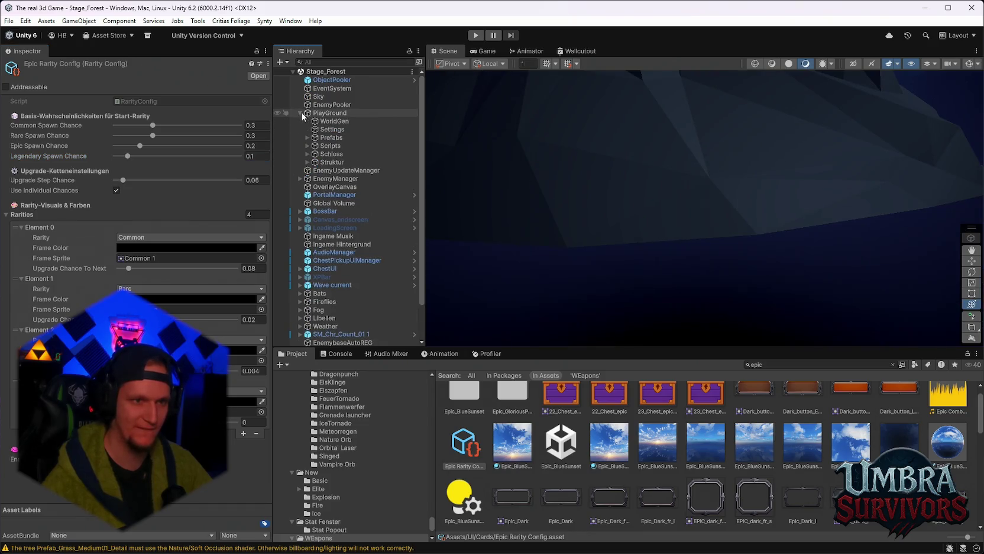
pyautogui.click(299, 112)
pyautogui.click(300, 129)
pyautogui.click(325, 138)
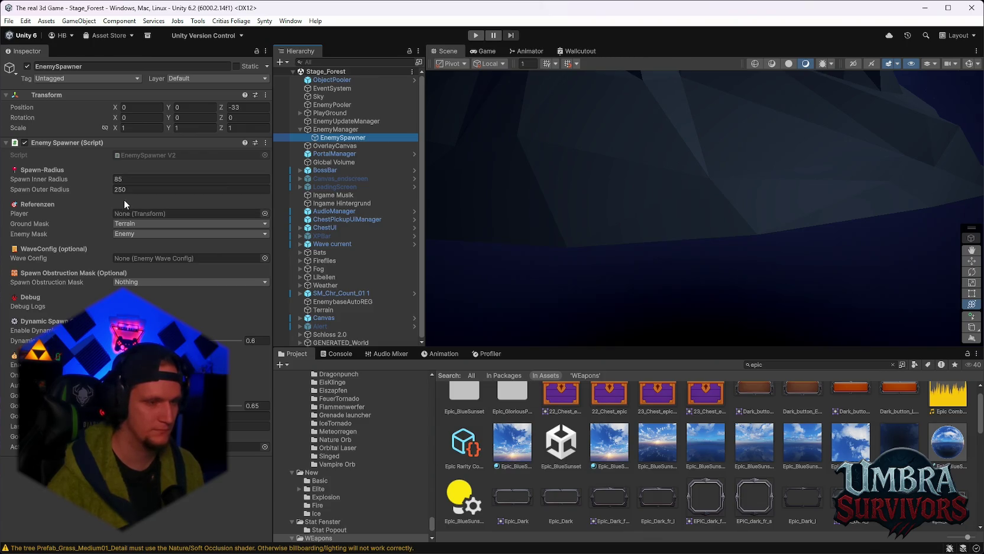
# Set EnemySpawner's spawn radii to 100 inner and 300 outer.
pyautogui.click(138, 190)
pyautogui.hotkey('shift', 'Tab')
pyautogui.write('100')
pyautogui.press('Tab')
pyautogui.write('300')
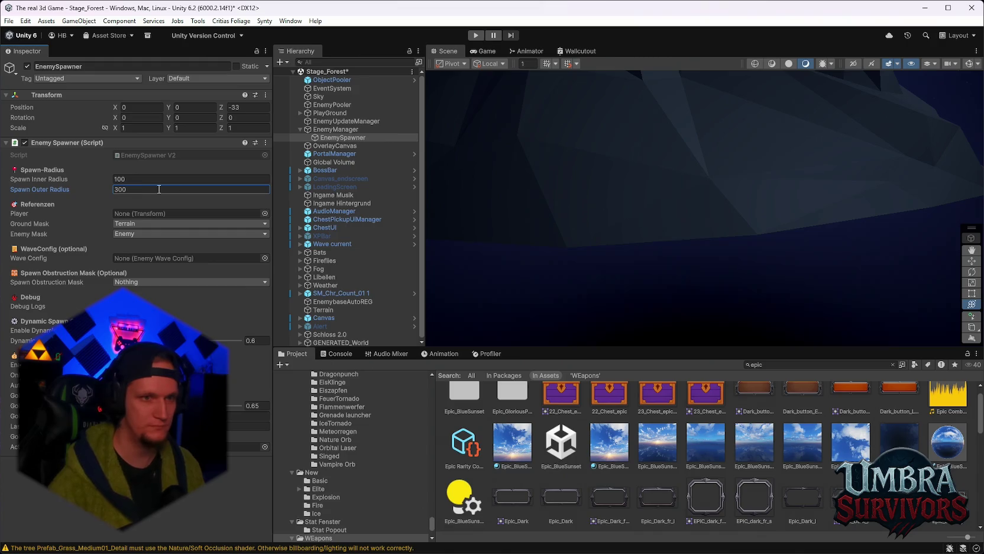
# Review EnemyManager's wave and boss settings, then return to EnemySpawner's settings.
pyautogui.click(336, 129)
pyautogui.scroll(-15, 167, 300)
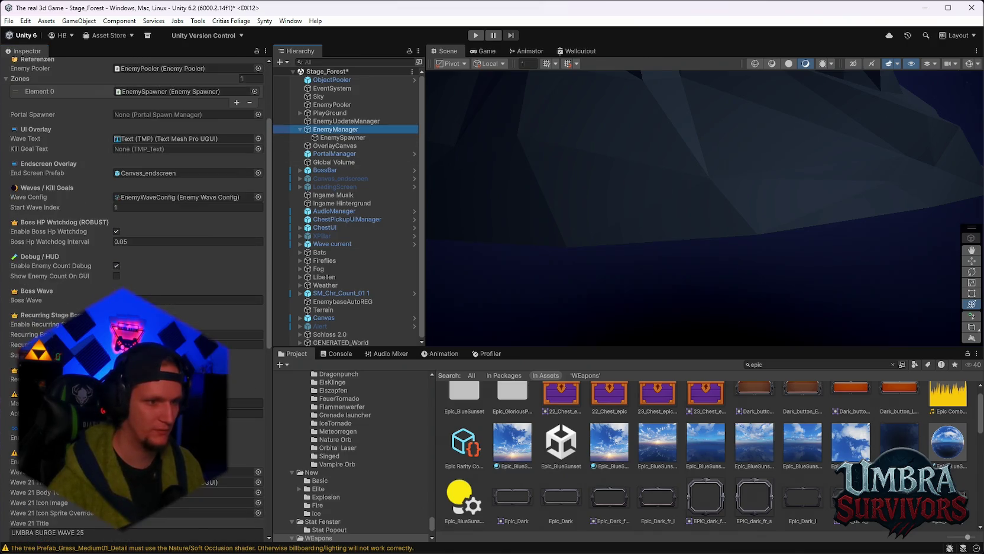
pyautogui.scroll(-3, 136, 177)
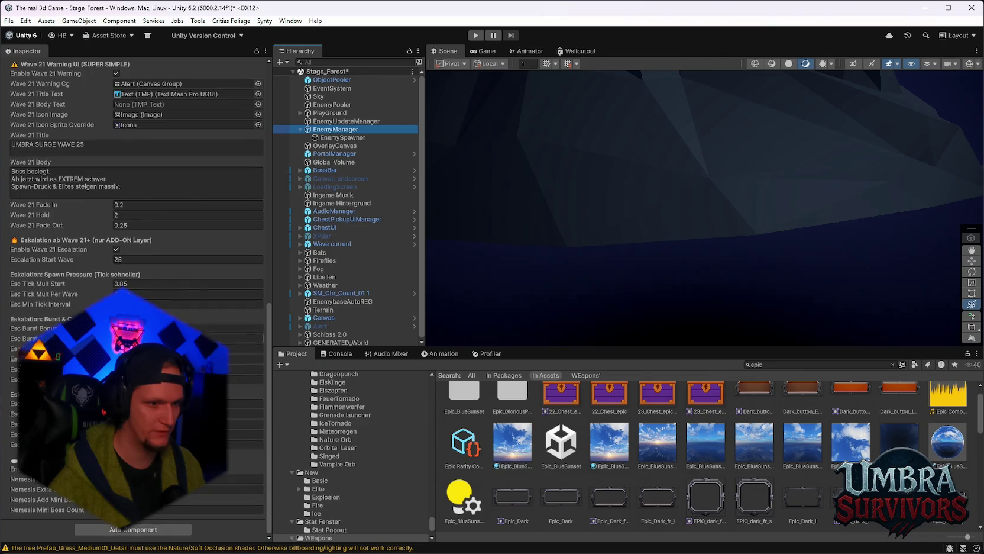
pyautogui.scroll(5, 136, 178)
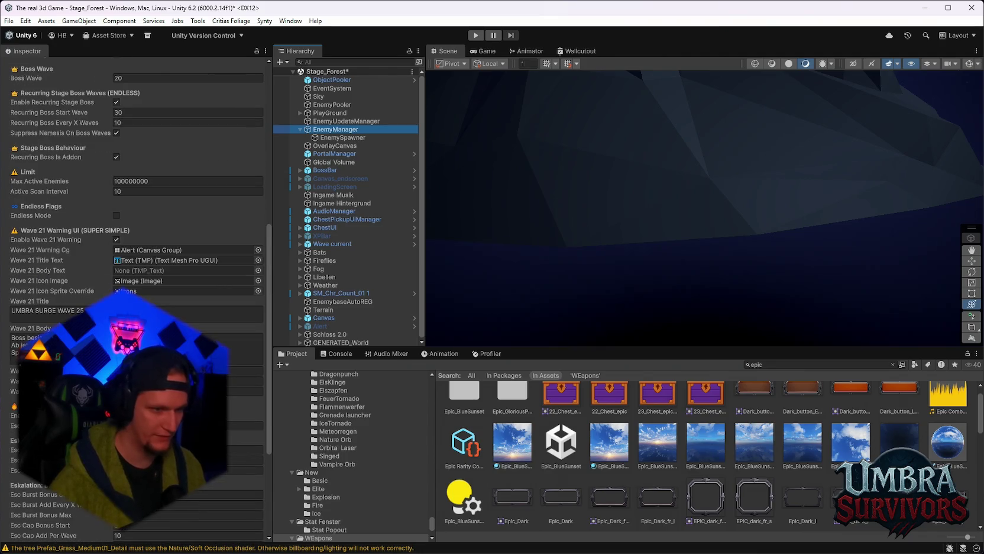
pyautogui.scroll(4, 136, 237)
pyautogui.scroll(2, 136, 236)
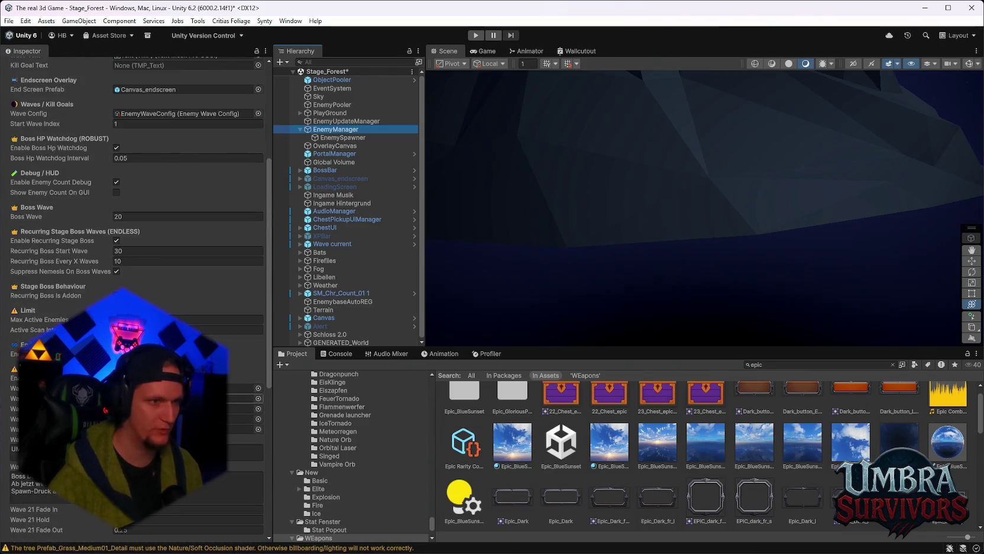
pyautogui.scroll(1, 141, 294)
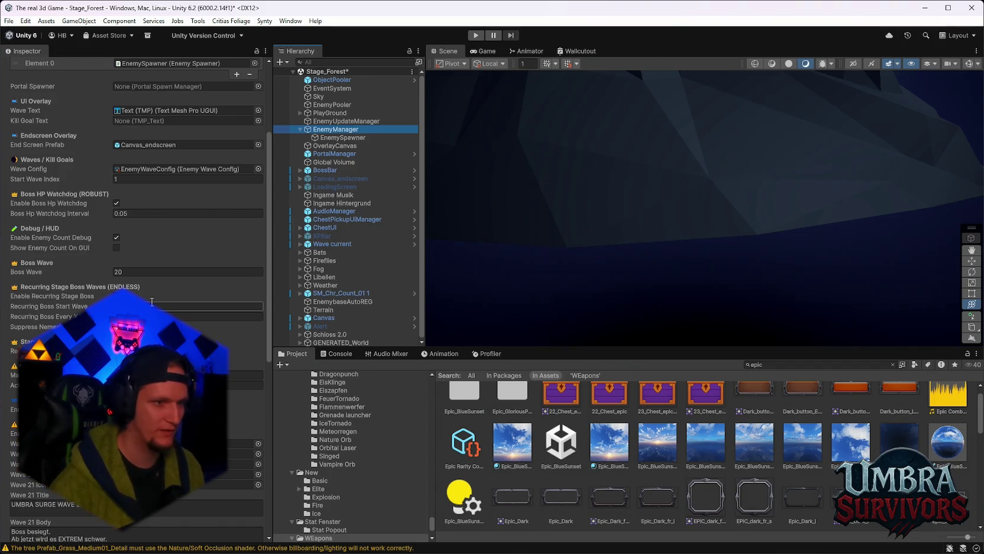
pyautogui.scroll(-10, 165, 303)
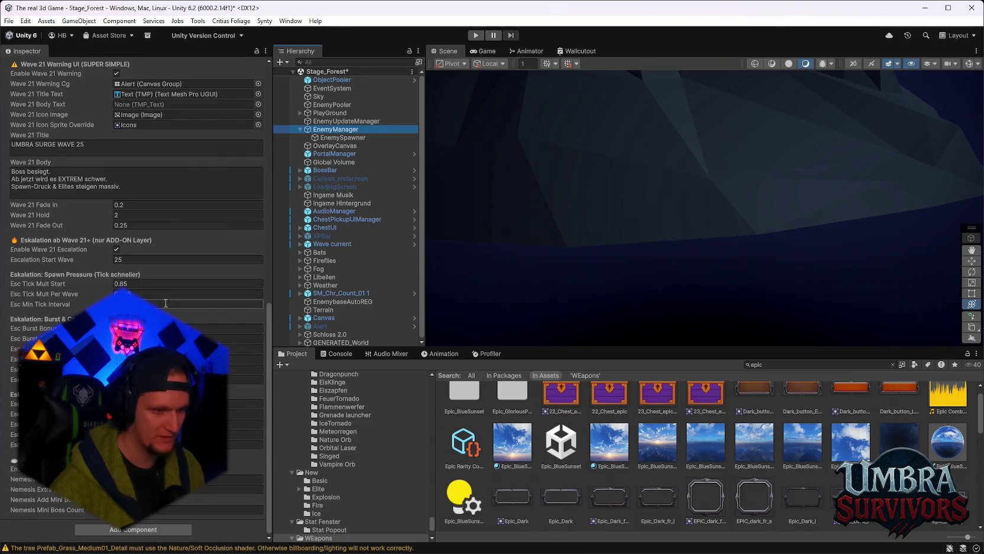
pyautogui.scroll(2, 165, 303)
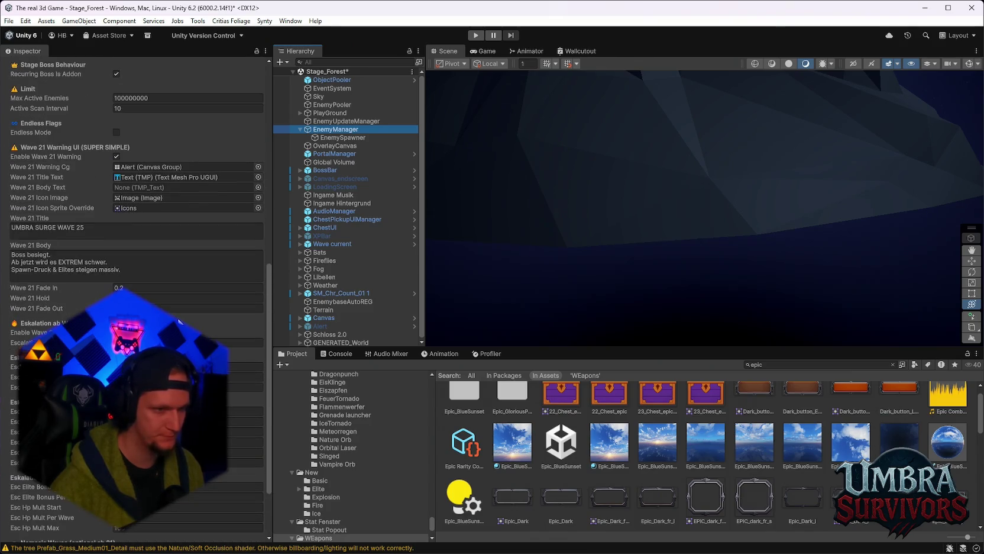
pyautogui.scroll(1, 181, 318)
pyautogui.scroll(4, 180, 318)
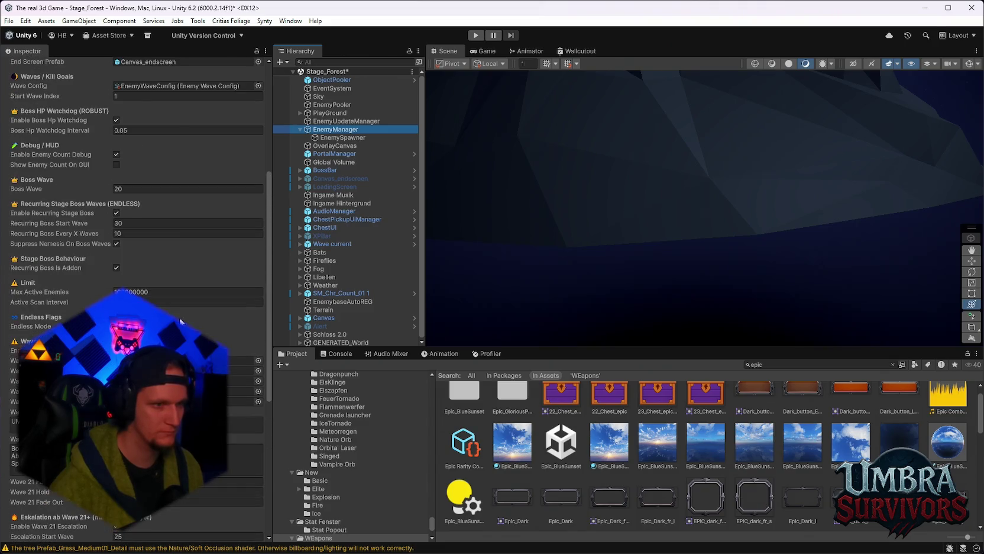
pyautogui.scroll(1, 181, 319)
pyautogui.scroll(4, 180, 317)
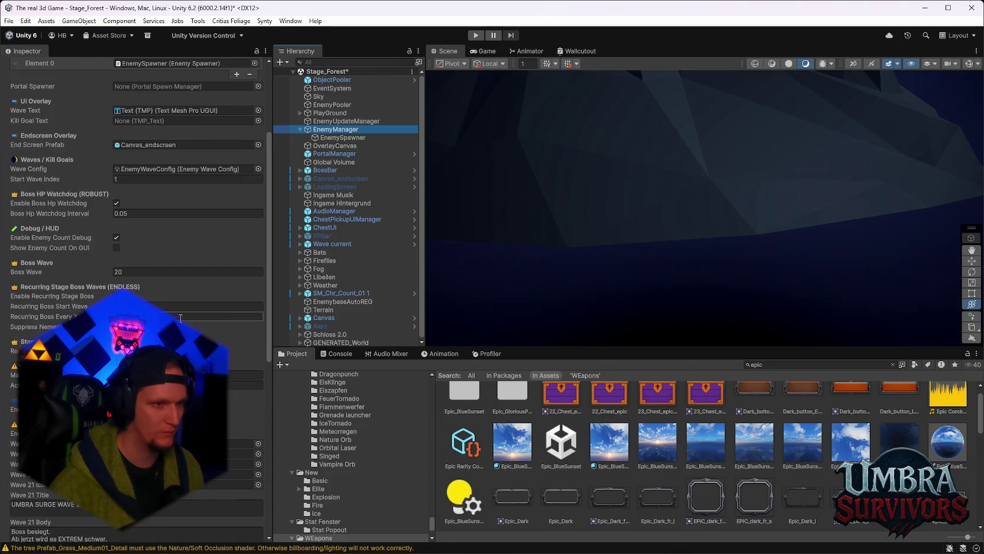
pyautogui.click(343, 137)
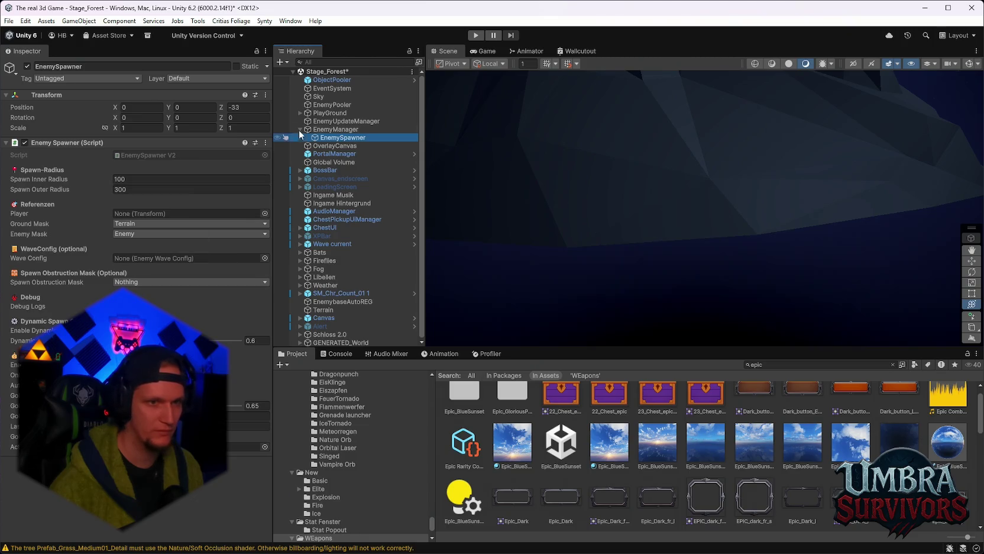
# Change EnemyUpdateManager's Despawn Distance from 300 to 350.
pyautogui.click(346, 121)
pyautogui.click(167, 179)
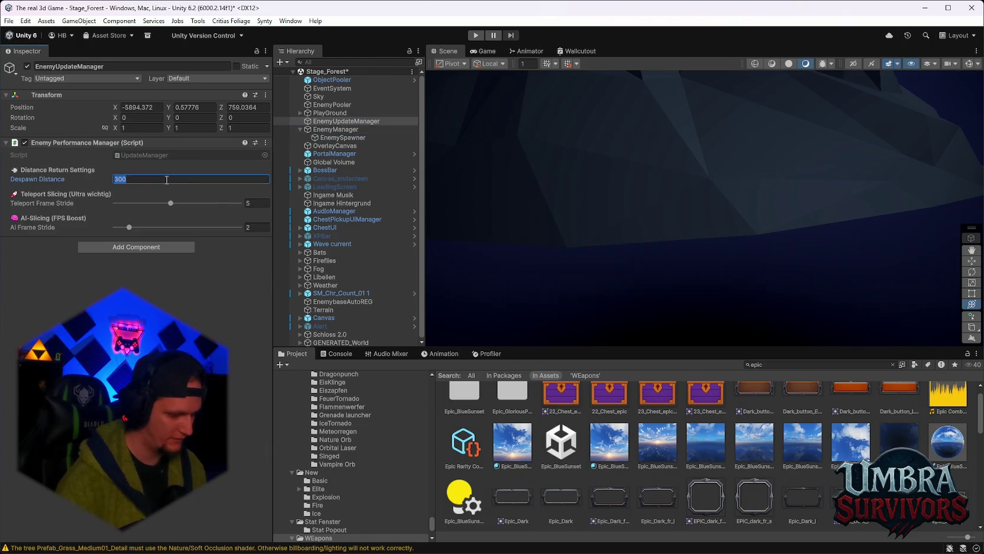
pyautogui.write('350')
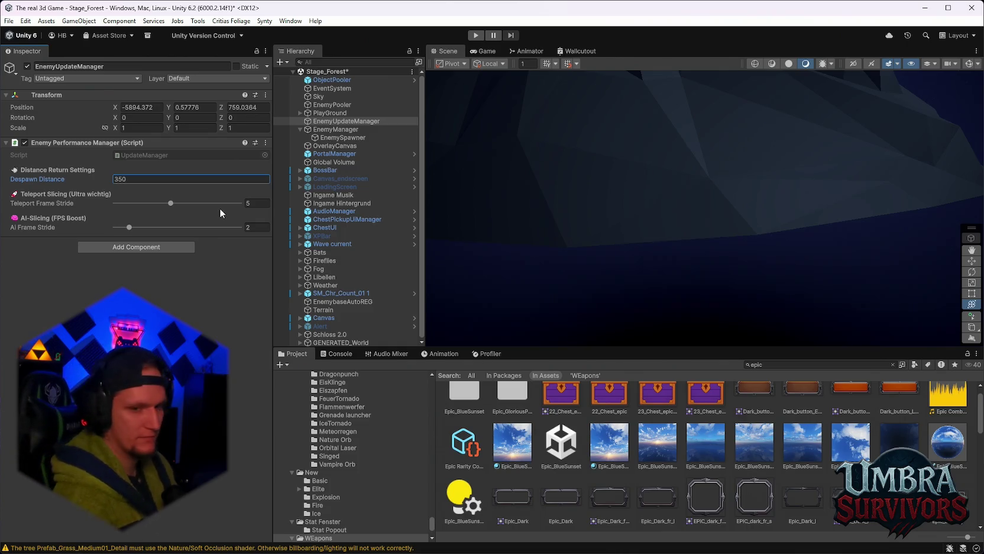
pyautogui.click(777, 364)
# Find the ChestMonsterPADefault mimic prefab and review its SM_Prop_Chest_03 item drop table.
pyautogui.write('mim')
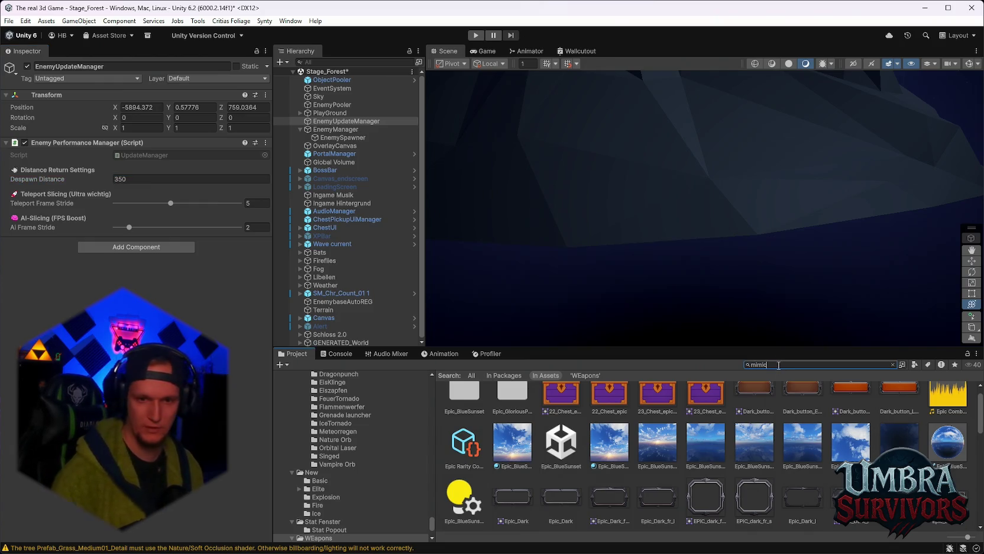
pyautogui.write('ic')
pyautogui.doubleClick(471, 409)
pyautogui.click(509, 408)
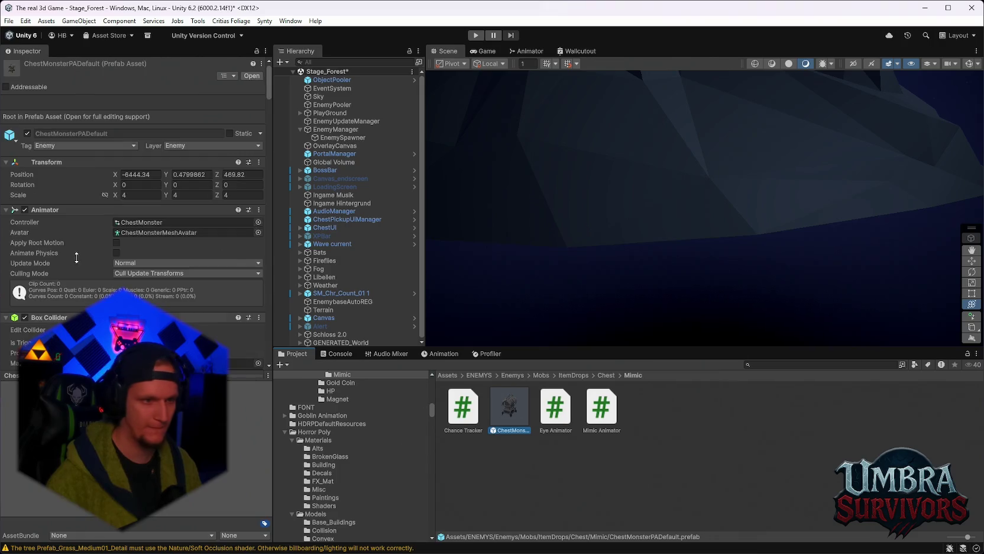
pyautogui.scroll(-15, 136, 272)
pyautogui.scroll(-20, 140, 272)
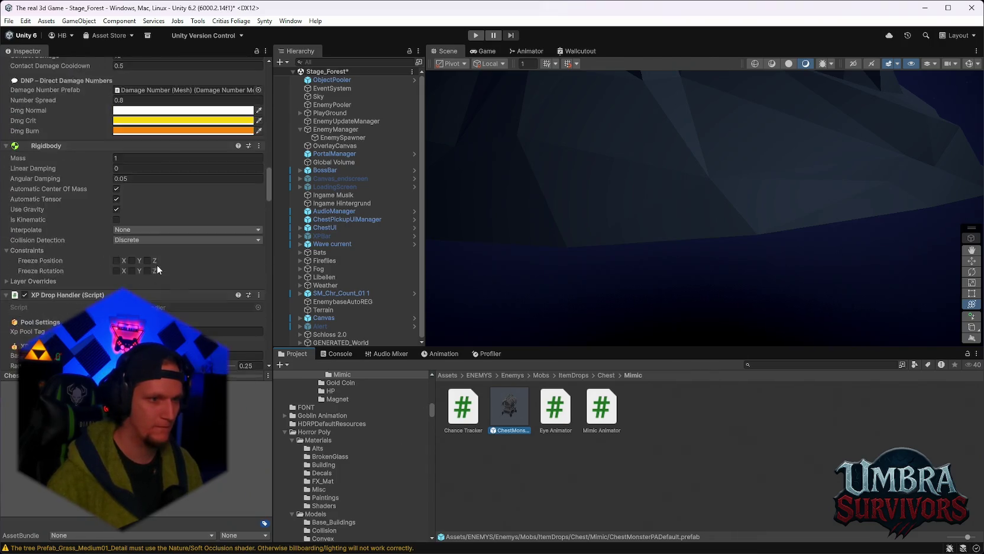
pyautogui.scroll(-15, 181, 273)
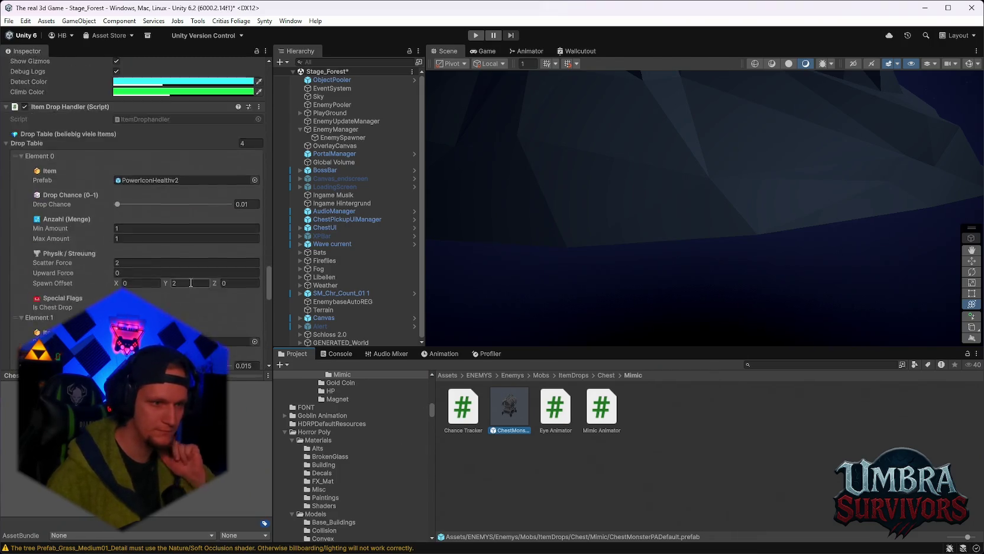
pyautogui.scroll(5, 190, 285)
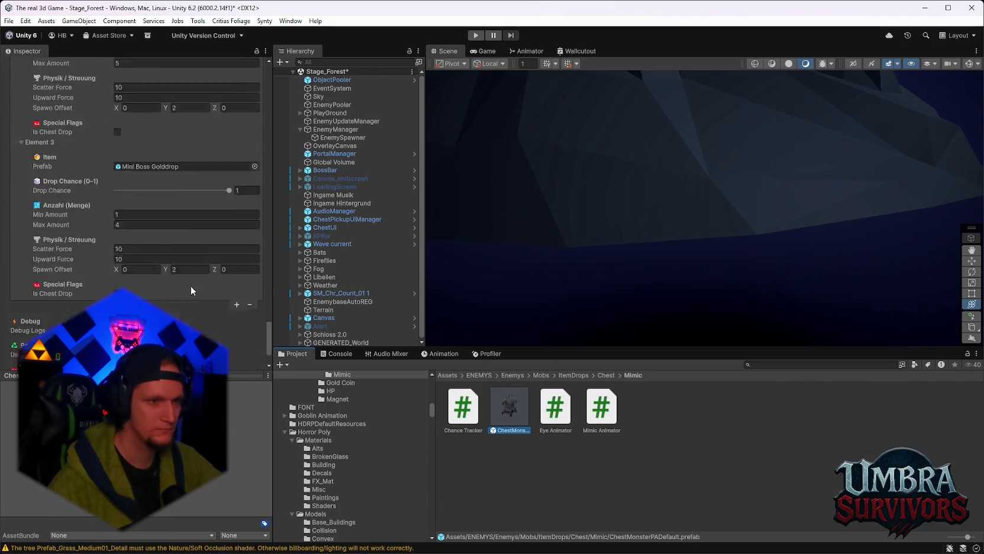
pyautogui.click(154, 226)
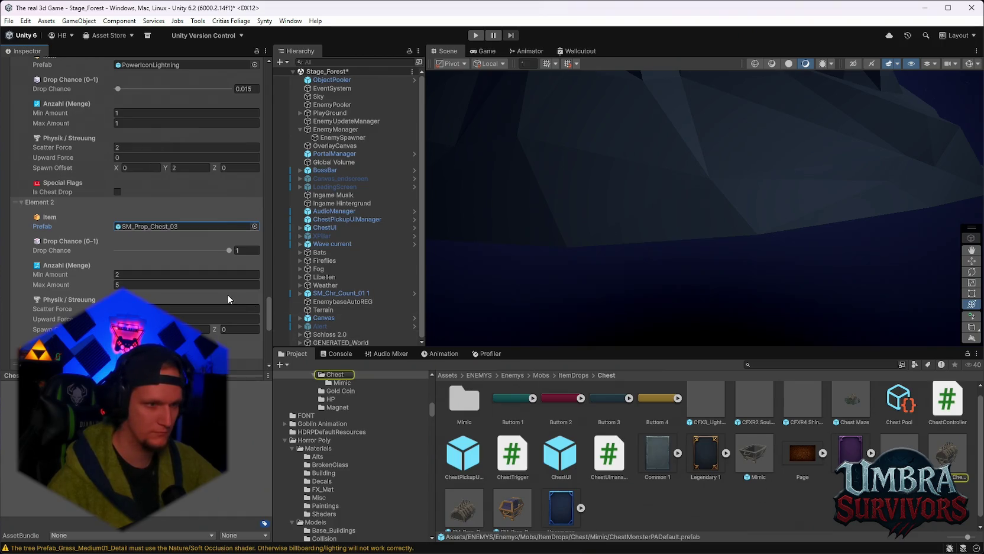
# Scroll to the mimic's XP Drop Handler and select its Base XP value.
pyautogui.scroll(-2, 228, 299)
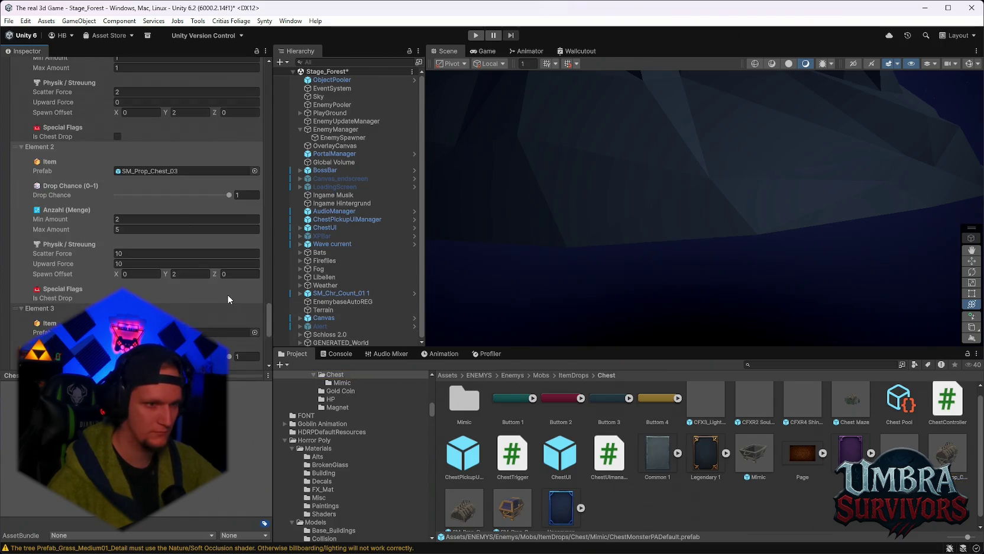
pyautogui.scroll(1, 228, 294)
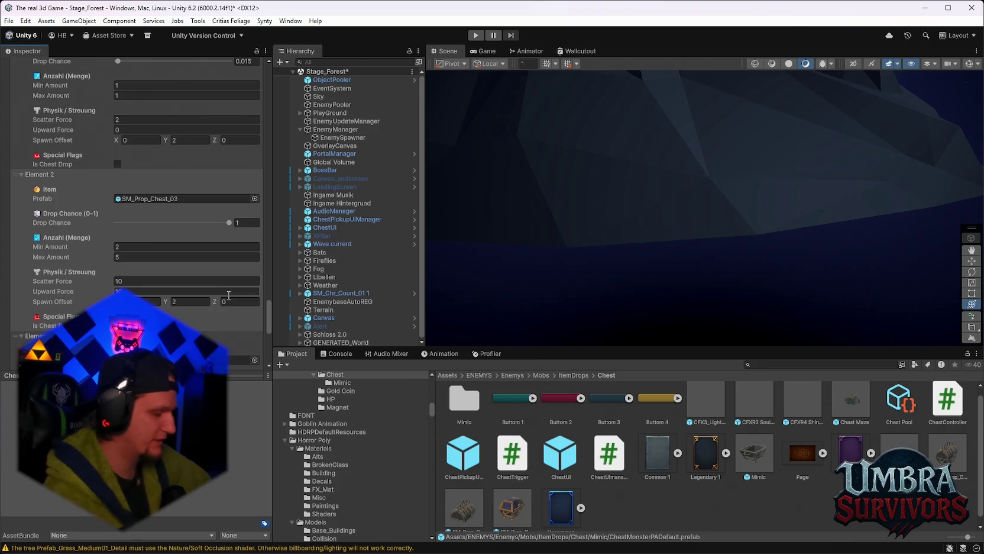
pyautogui.scroll(4, 232, 284)
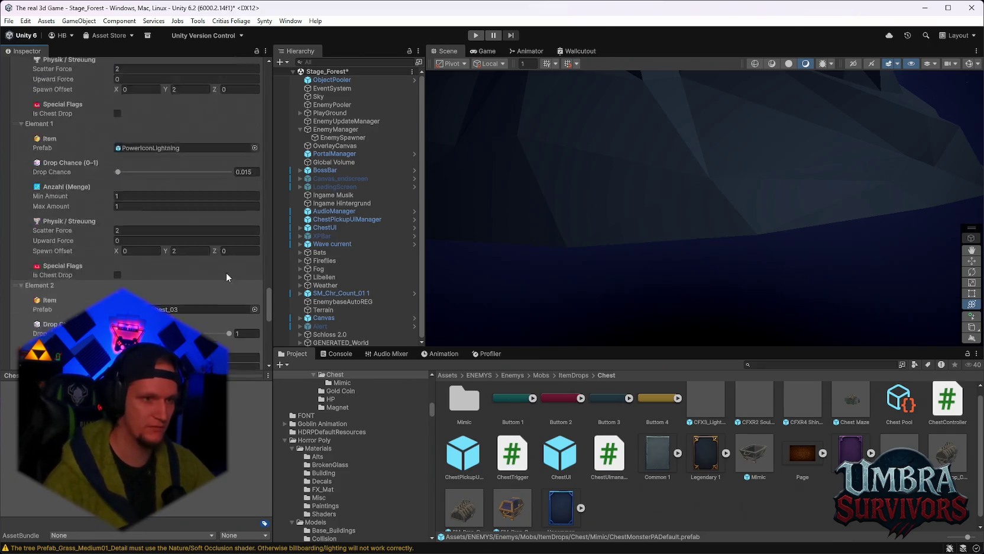
pyautogui.moveTo(268, 294)
pyautogui.mouseDown()
pyautogui.moveTo(263, 108)
pyautogui.moveTo(254, 206)
pyautogui.mouseUp()
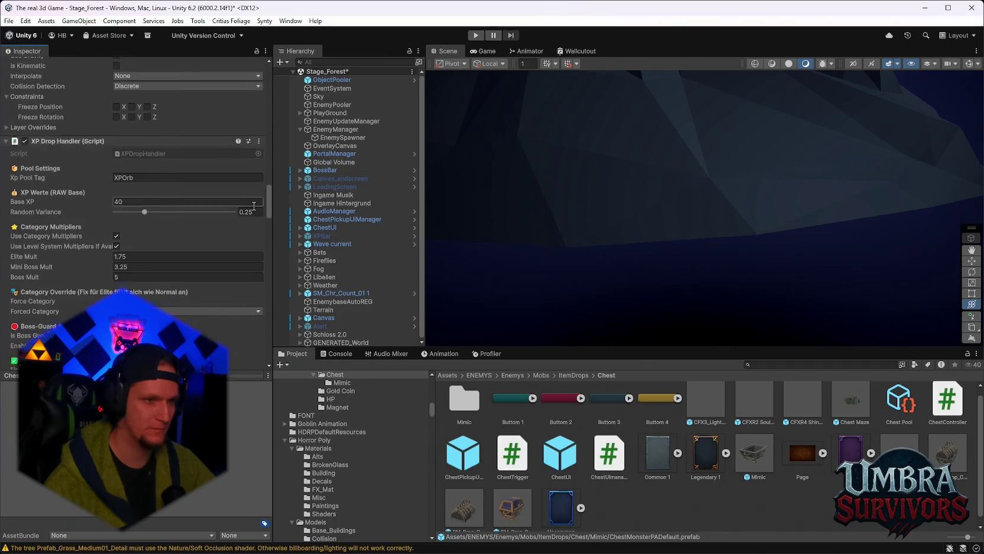
pyautogui.scroll(-2, 146, 196)
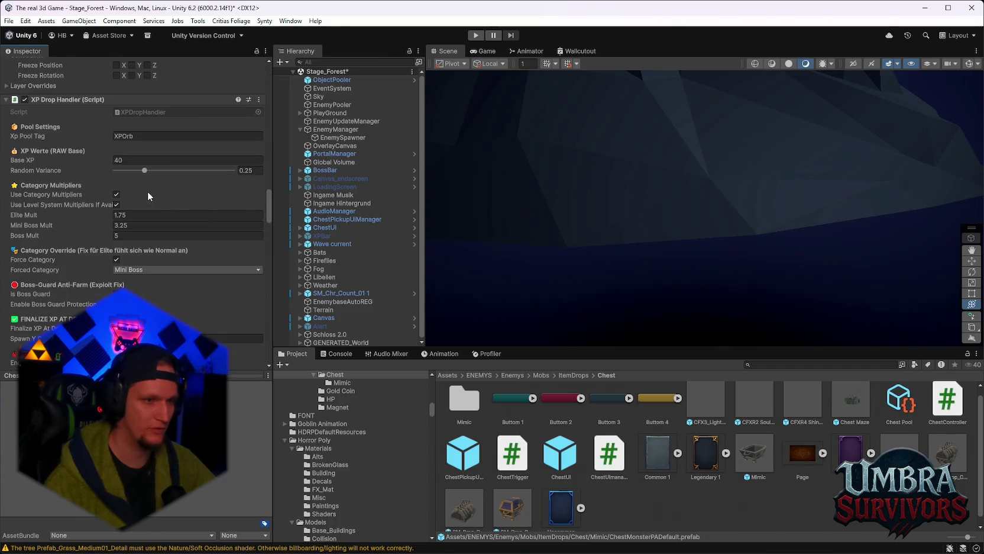
pyautogui.scroll(-2, 154, 196)
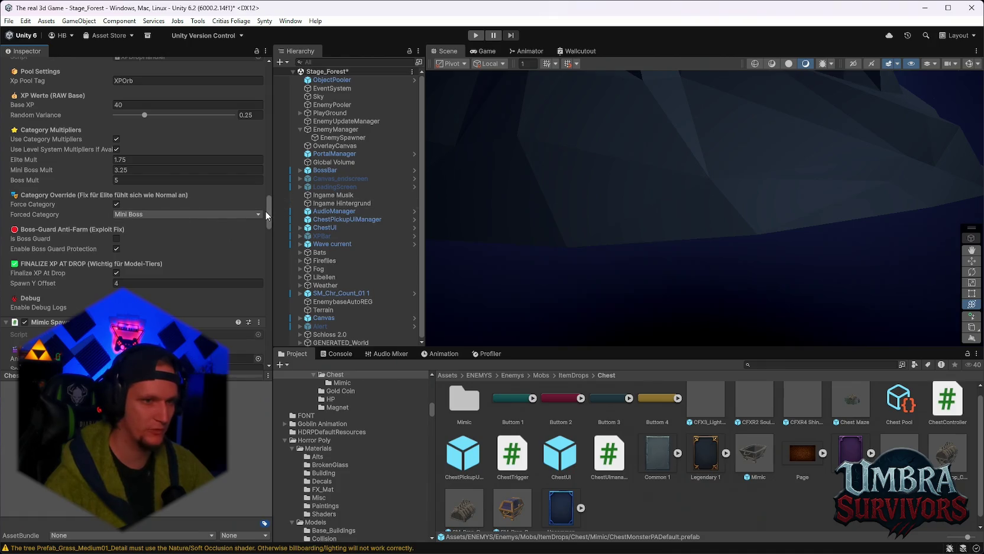
pyautogui.scroll(1, 267, 211)
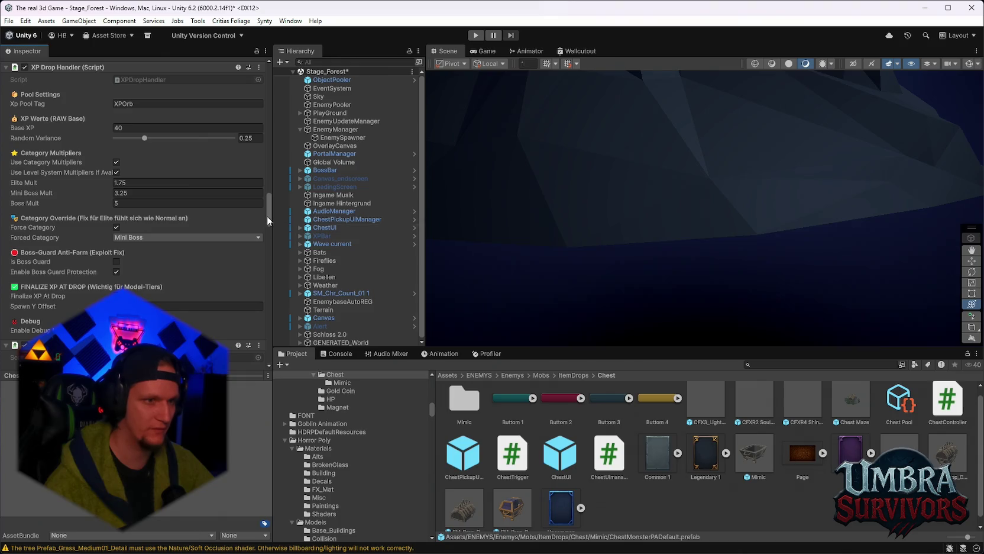
pyautogui.scroll(-1, 267, 216)
pyautogui.scroll(2, 267, 217)
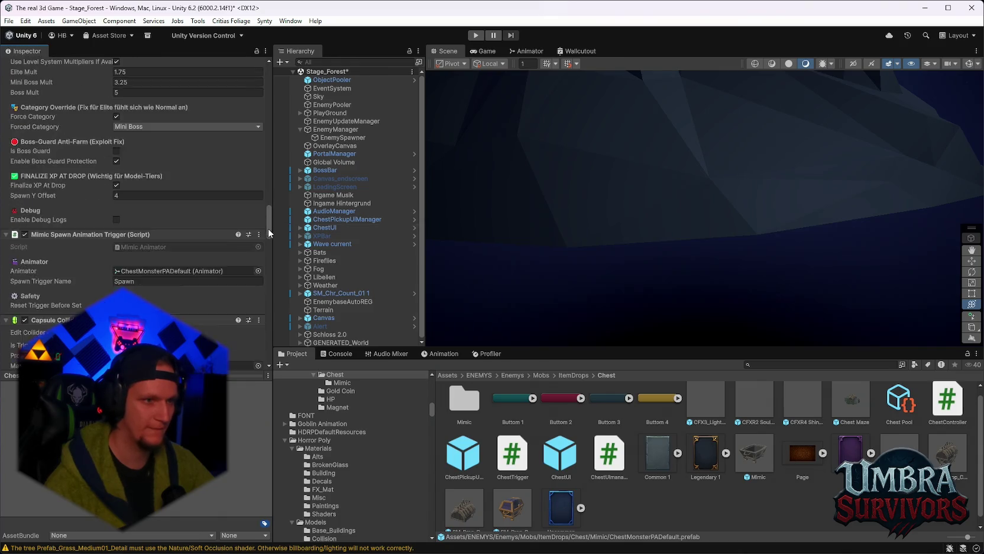
pyautogui.click(145, 169)
# Set the mimic's XP Drop Handler Base XP to 50.
pyautogui.write('50')
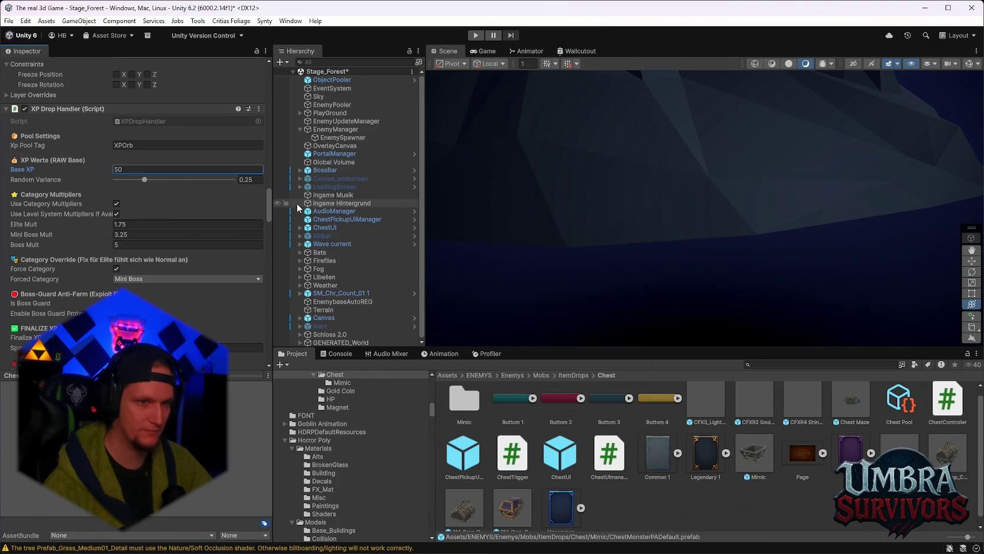
pyautogui.moveTo(267, 205); pyautogui.dragTo(262, 347)
pyautogui.moveTo(269, 325)
pyautogui.mouseDown()
pyautogui.moveTo(269, 286)
pyautogui.moveTo(259, 351)
pyautogui.moveTo(275, 295)
pyautogui.mouseUp()
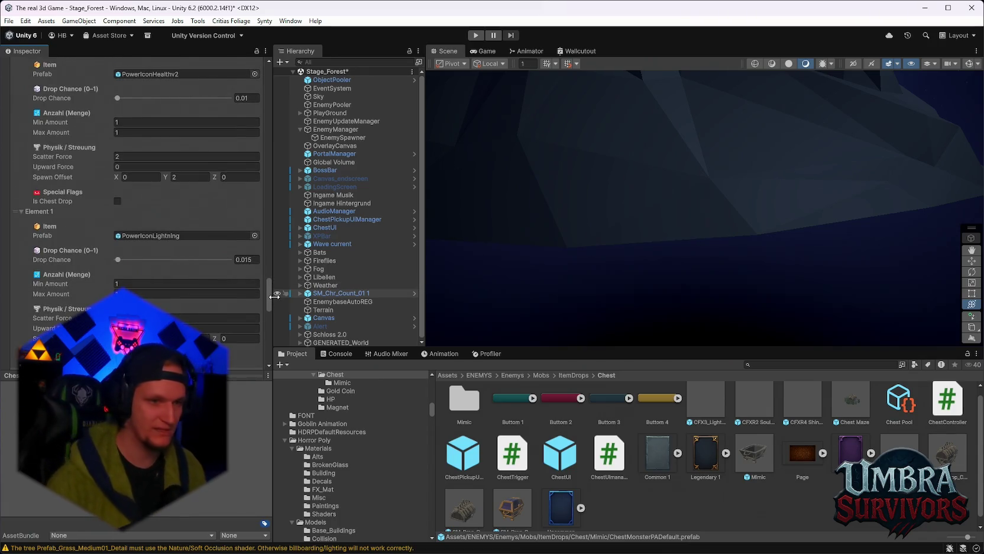
pyautogui.moveTo(270, 299)
pyautogui.mouseDown()
pyautogui.moveTo(266, 286)
pyautogui.moveTo(260, 352)
pyautogui.mouseUp()
pyautogui.scroll(3, 260, 349)
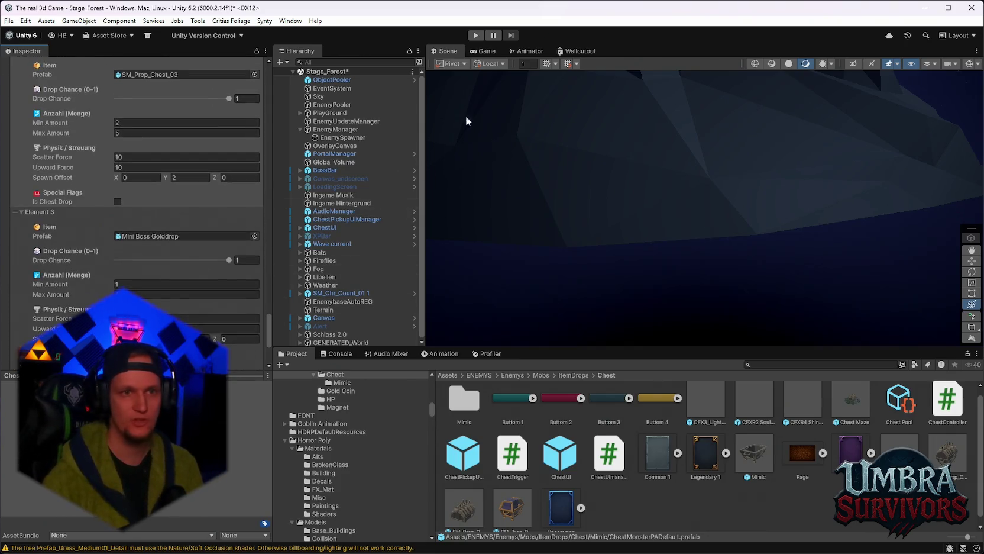
pyautogui.scroll(6, 21, 72)
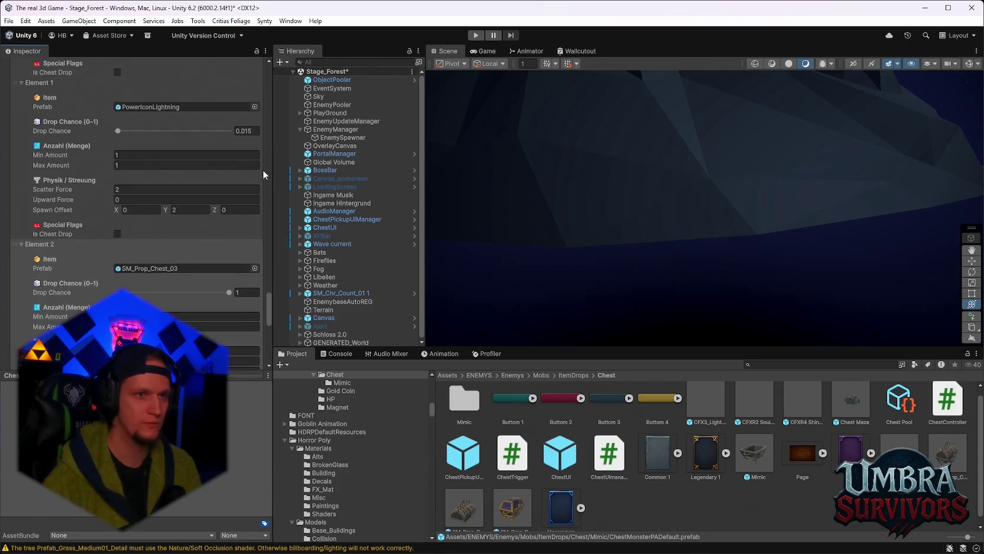
# Switch to the Stage_Hub scene, saving the modified Stage_Forest scene.
pyautogui.click(9, 20)
pyautogui.moveTo(39, 57)
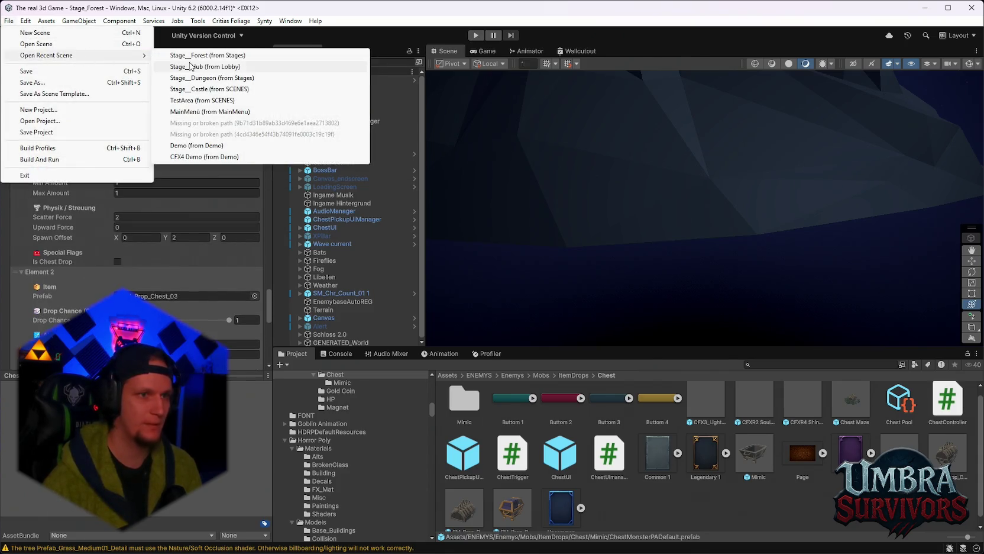
pyautogui.click(195, 69)
pyautogui.click(479, 306)
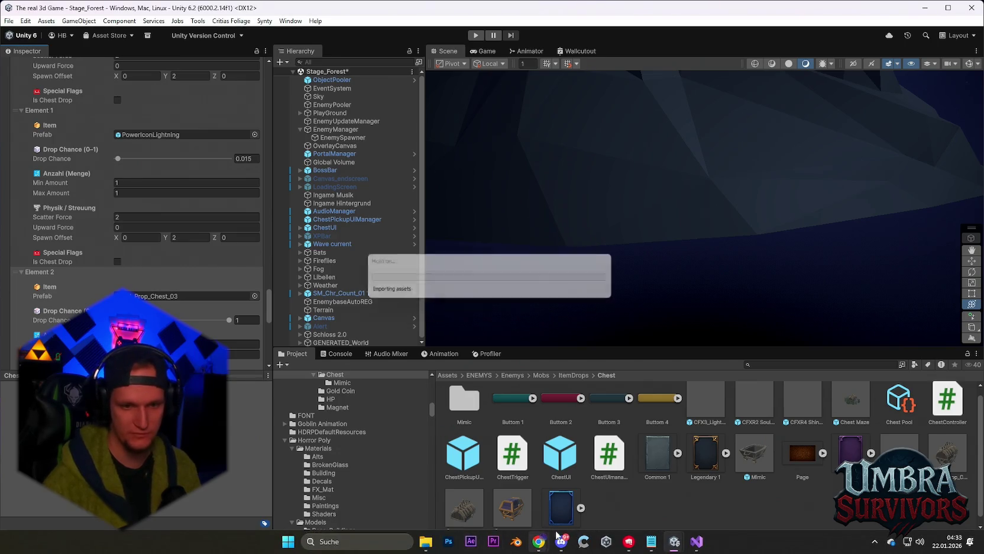
pyautogui.click(651, 541)
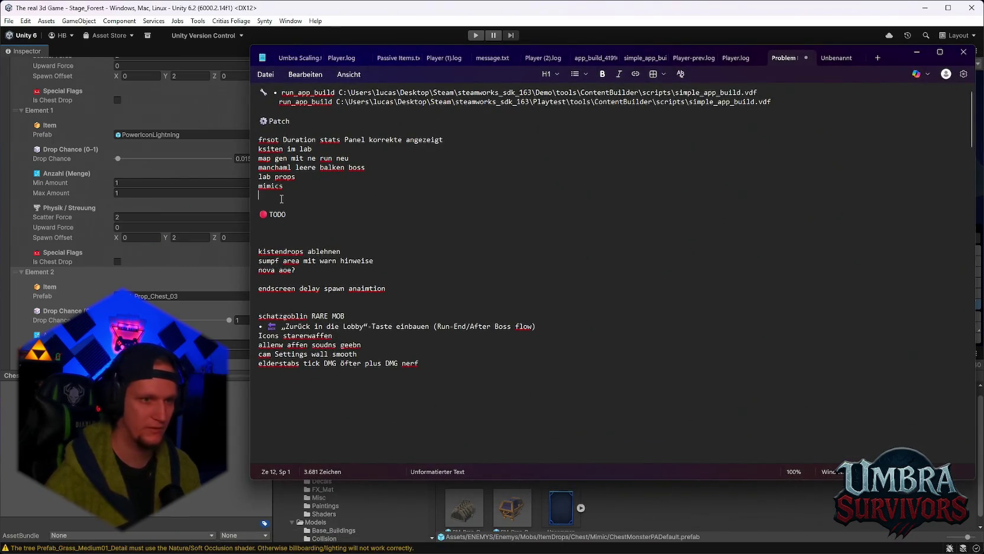
# Complete the patch-note lines 'chest ablehn buttom' and 'maze Warden rework', then return to Unity.
pyautogui.write('chest ab')
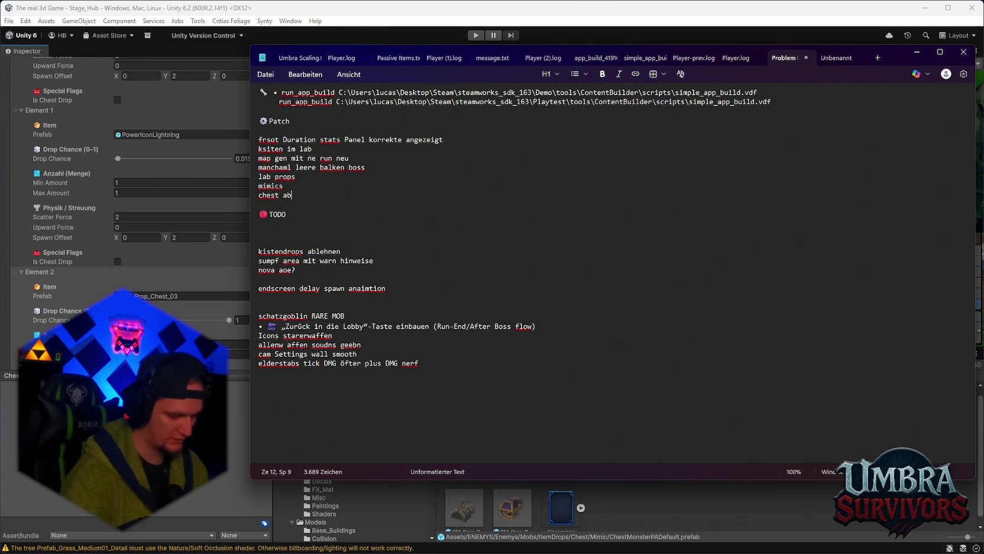
pyautogui.write('m')
pyautogui.press('Return')
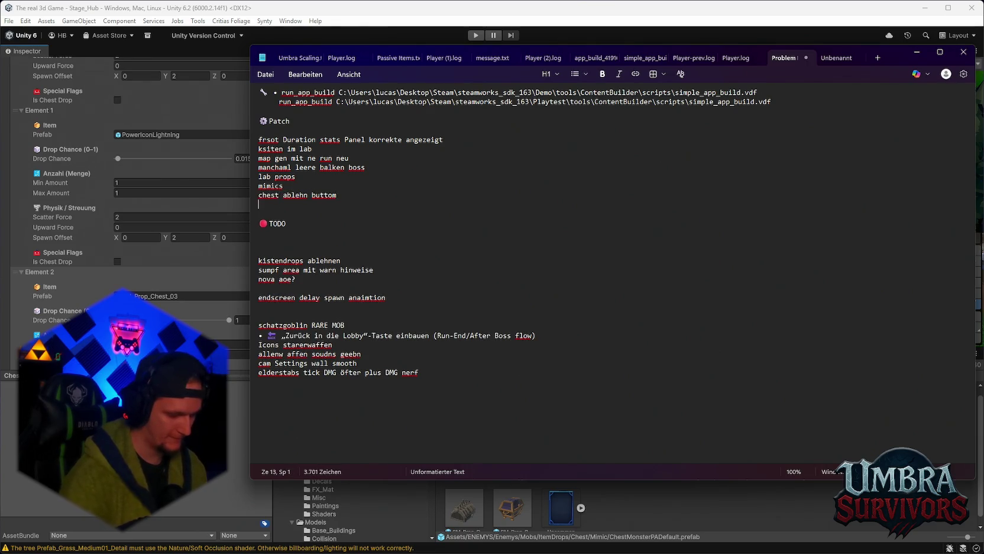
pyautogui.write('maze Warden rework')
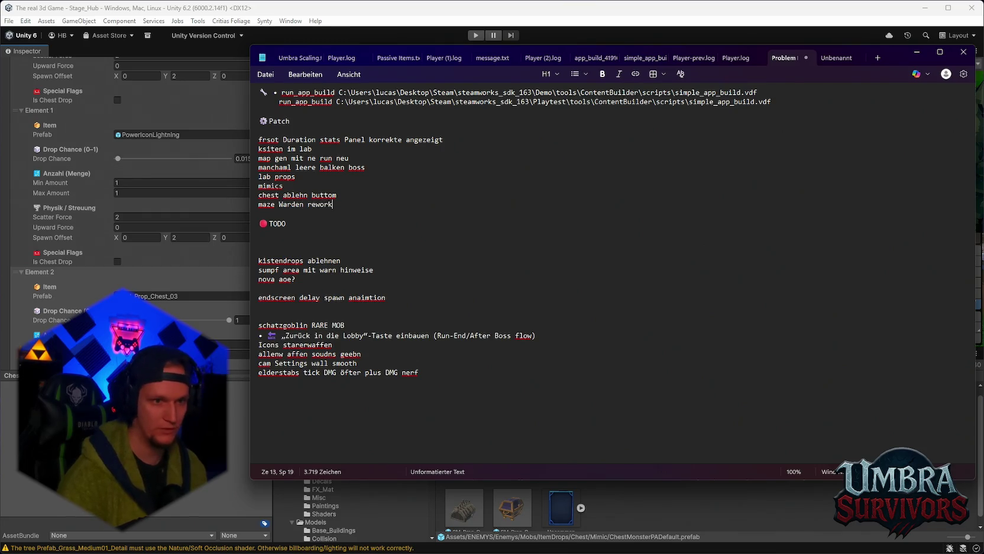
pyautogui.press('Return')
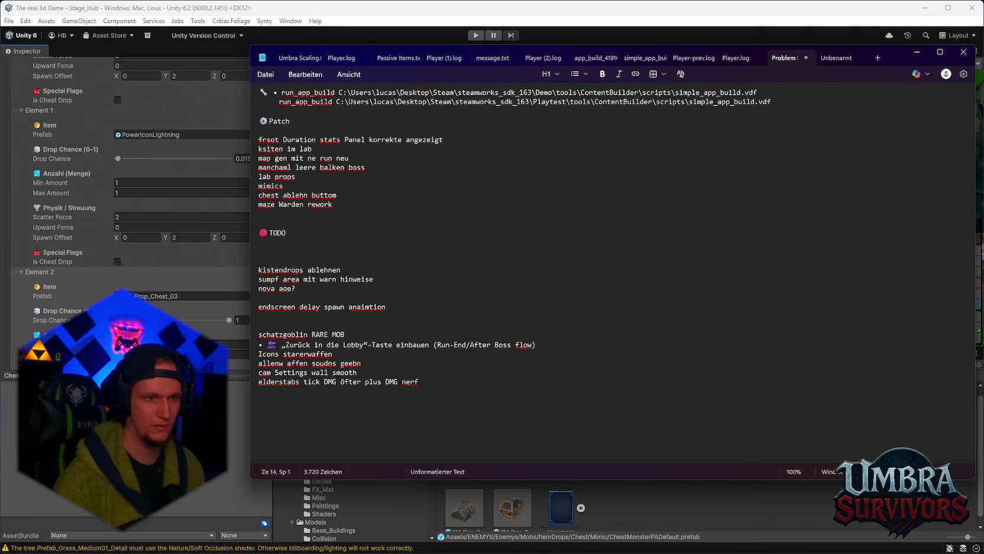
pyautogui.click(377, 38)
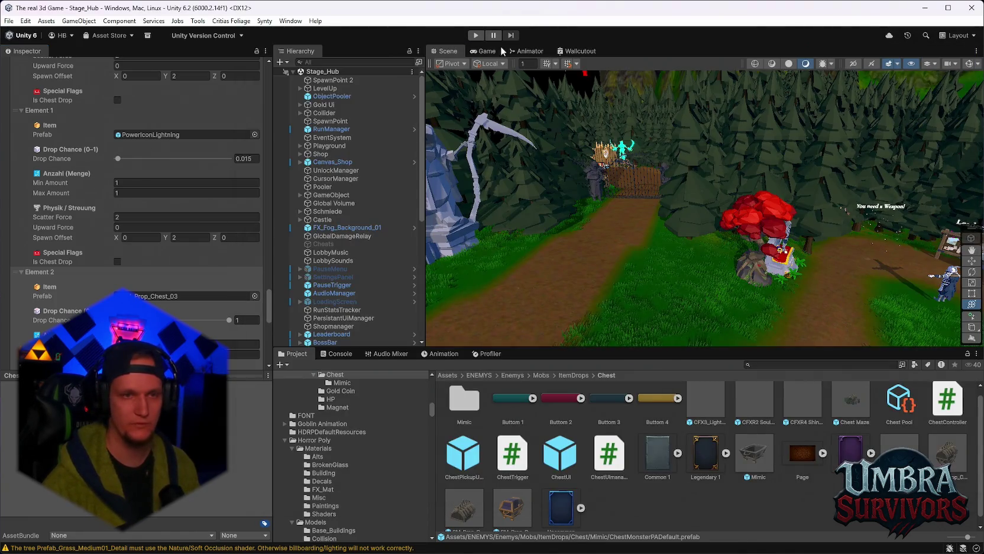
# Enter play mode and dismiss the hub card choice to head into Stage_Forest.
pyautogui.click(476, 35)
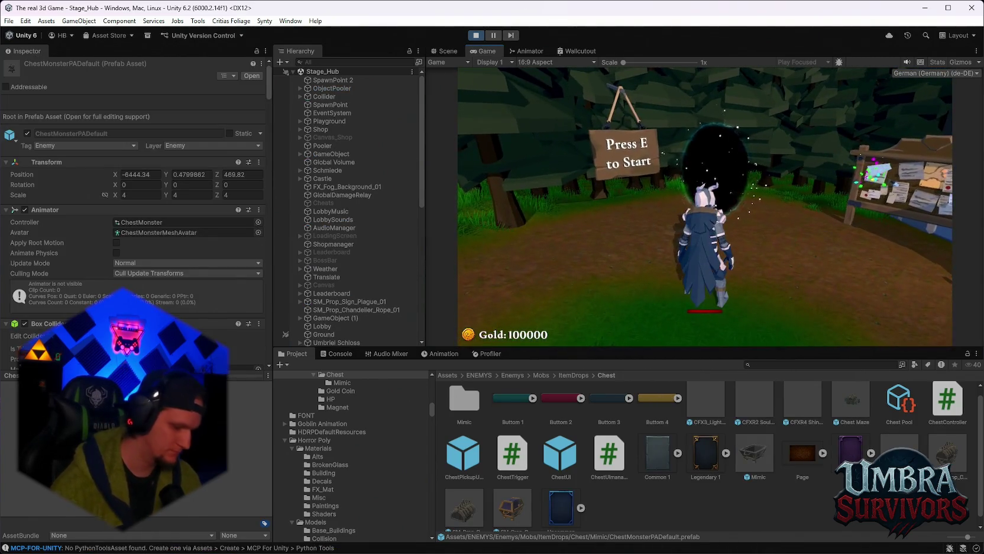
pyautogui.click(815, 218)
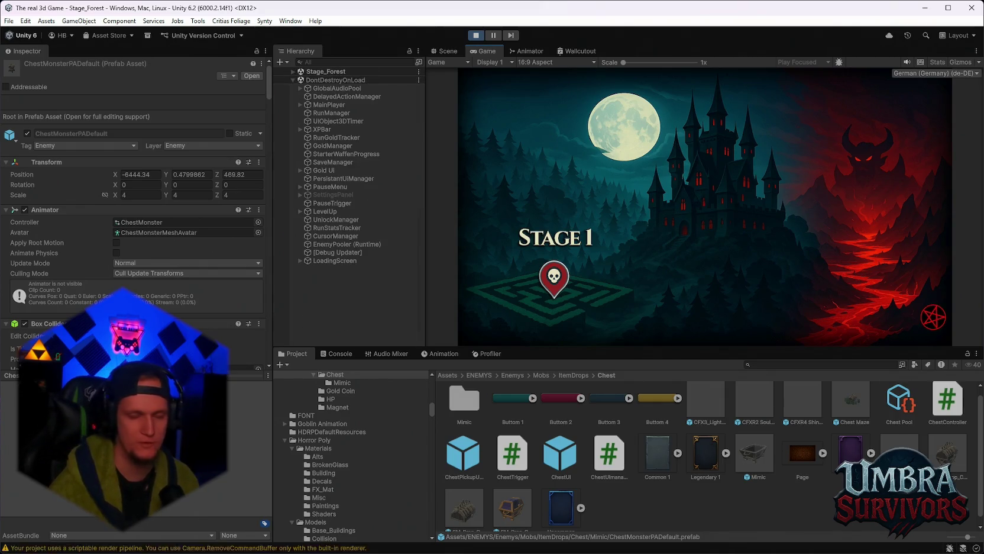
# Pause the Forest run, drag the Cheats prefab from a 'cheats' search into the Hierarchy, and resume.
pyautogui.press('space')
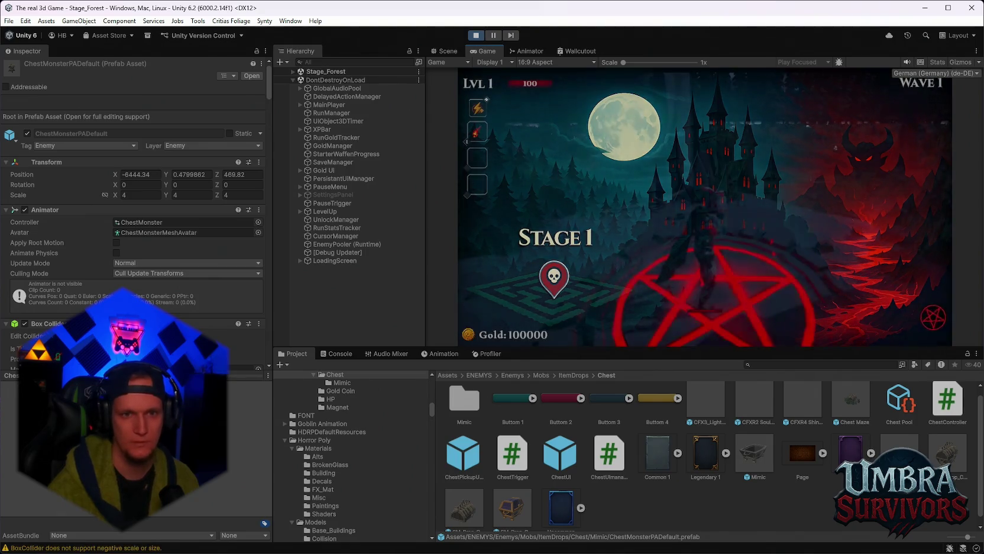
pyautogui.press('Escape')
pyautogui.press('Escape')
pyautogui.press('Escape')
pyautogui.press('Escape')
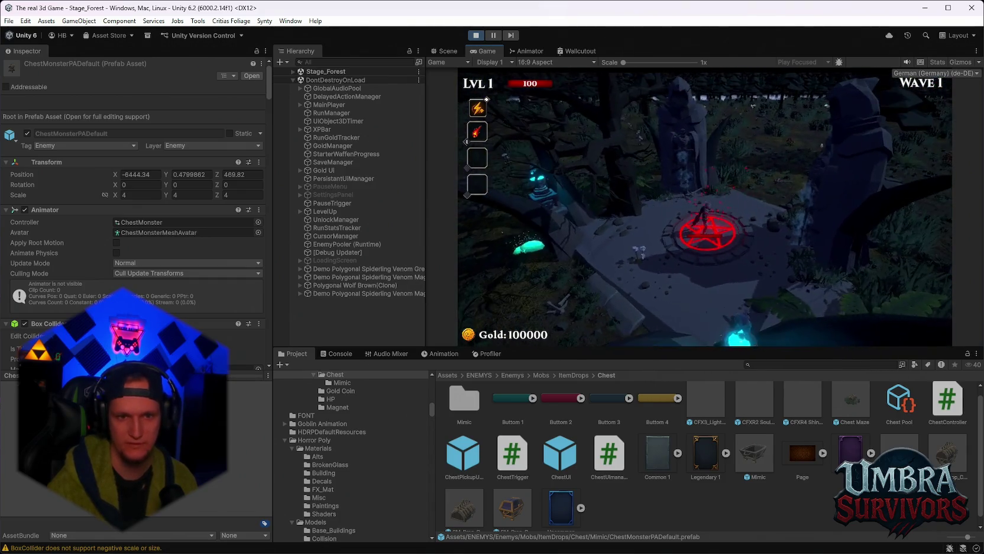
pyautogui.press('Escape')
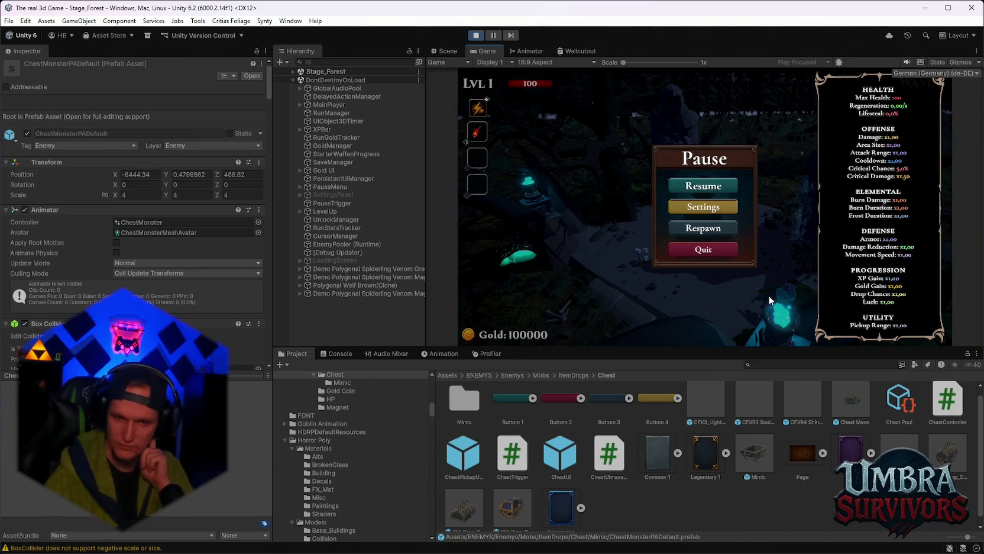
pyautogui.click(771, 365)
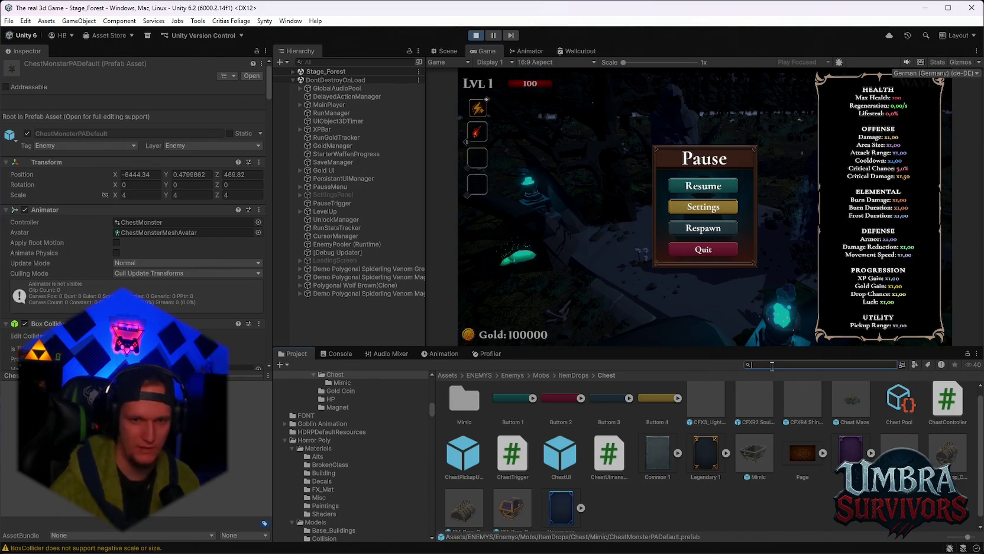
pyautogui.write('cheats')
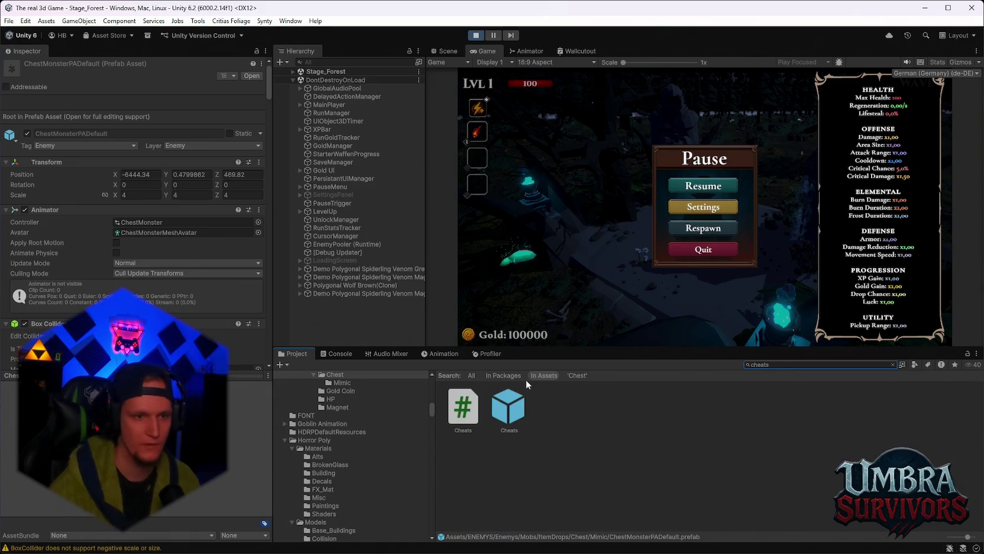
pyautogui.moveTo(333, 310); pyautogui.dragTo(333, 312)
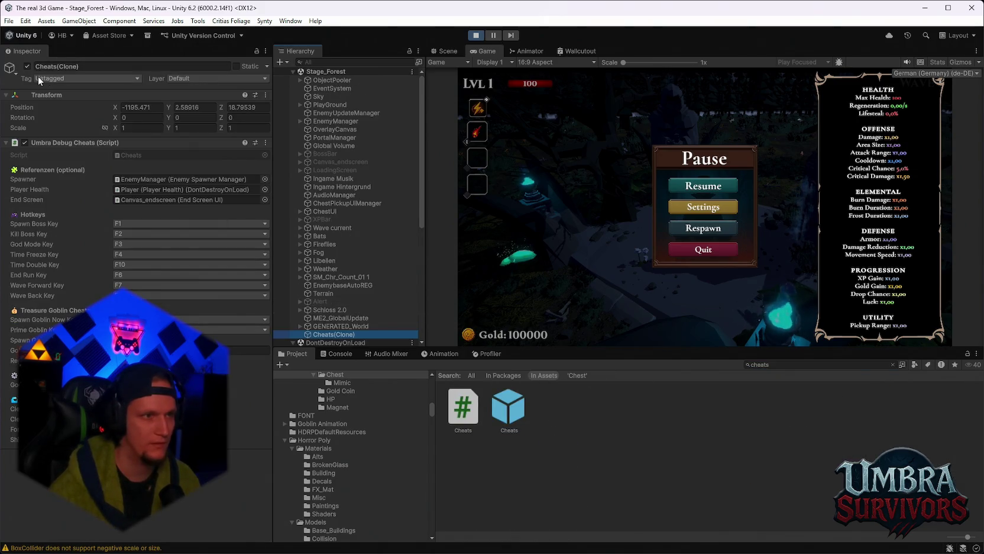
pyautogui.click(706, 186)
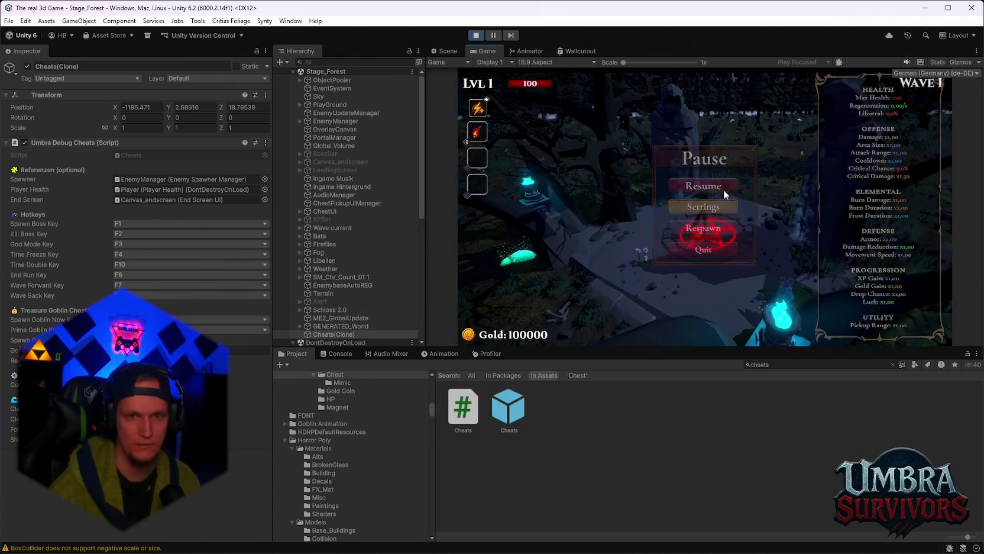
# Run the player across the grassy field and through the forest toward the hedges.
pyautogui.press('w')
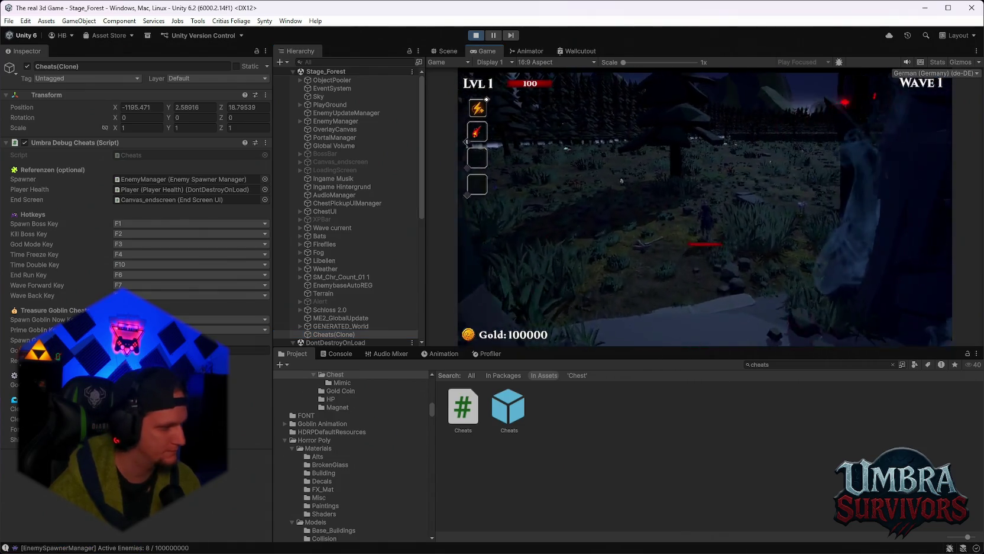
pyautogui.press('space')
pyautogui.press('w')
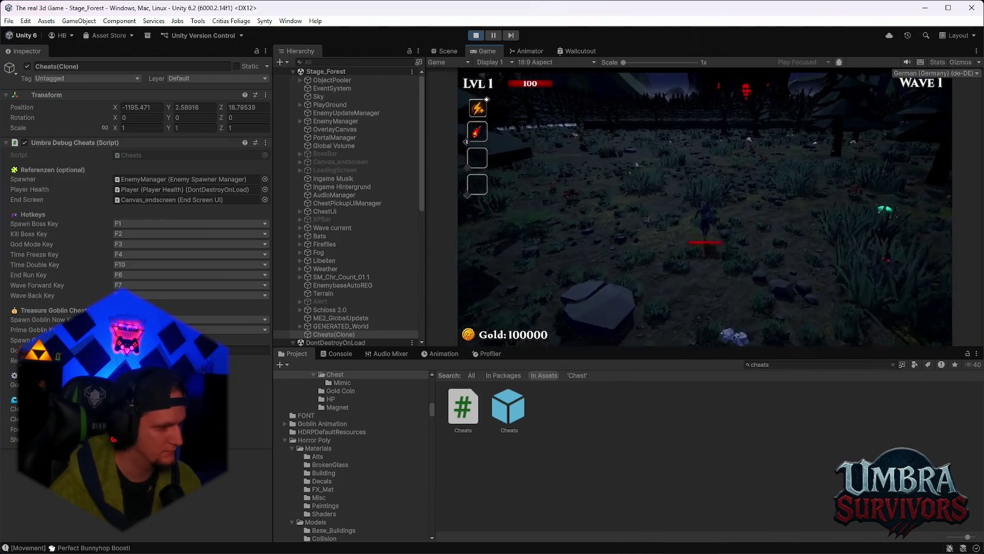
pyautogui.press('w')
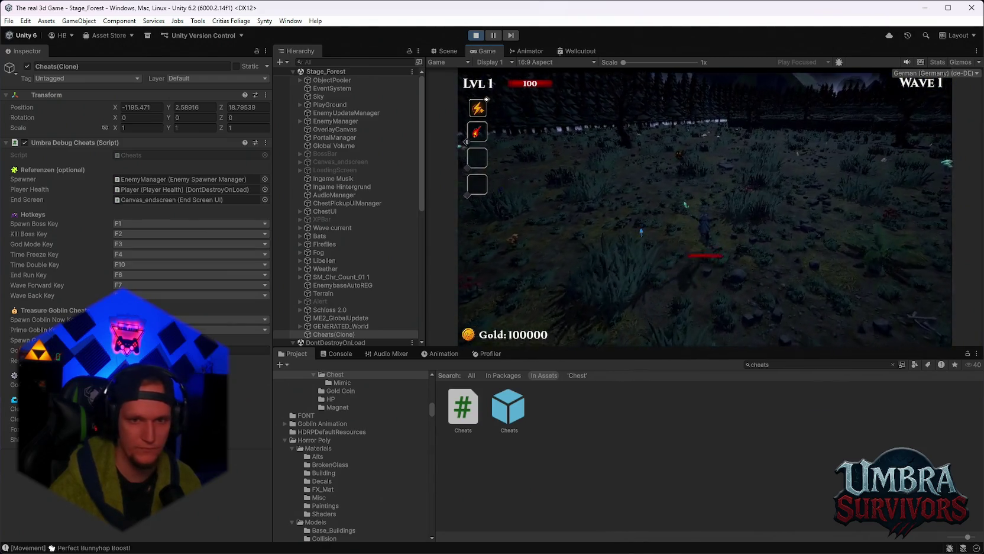
pyautogui.press('w')
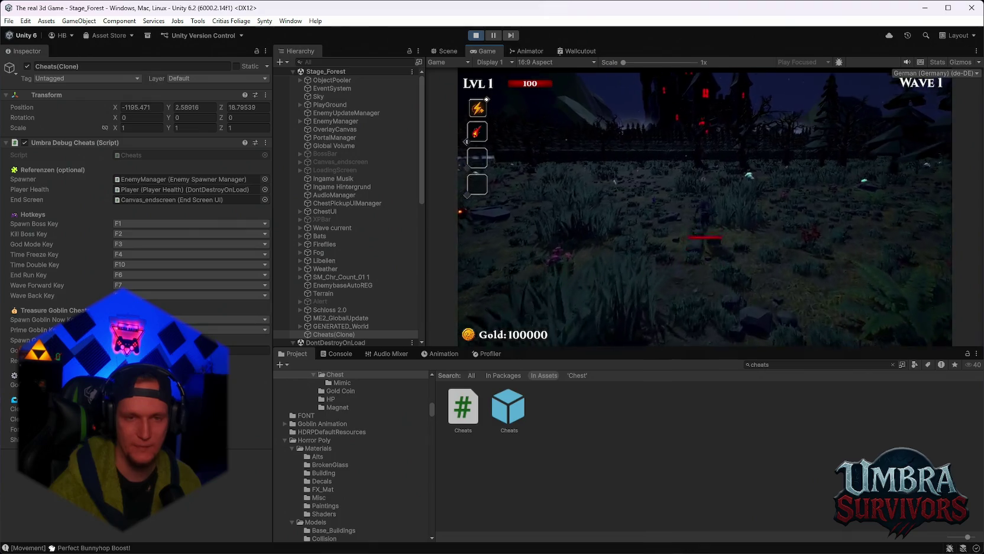
pyautogui.press('w')
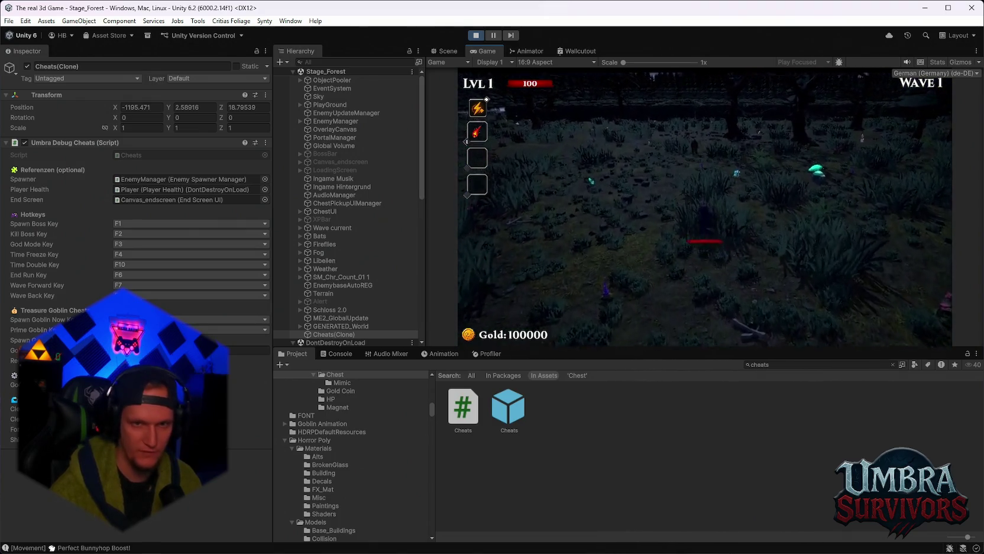
pyautogui.press('w')
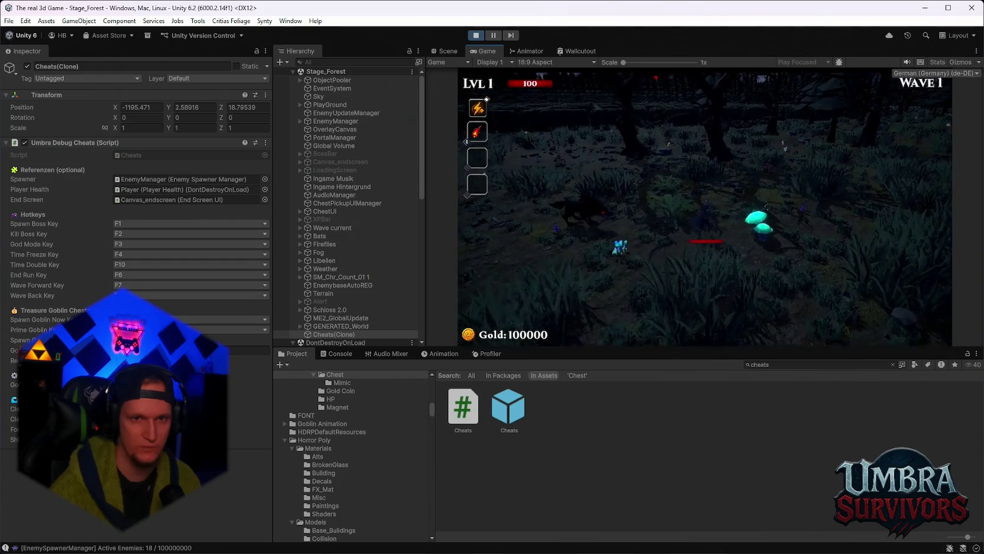
pyautogui.press('w')
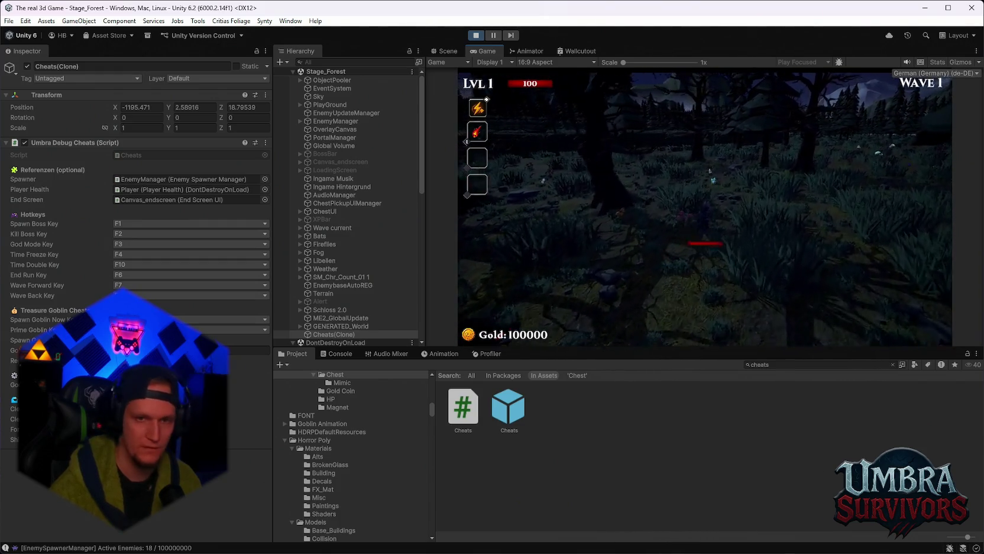
pyautogui.press('w')
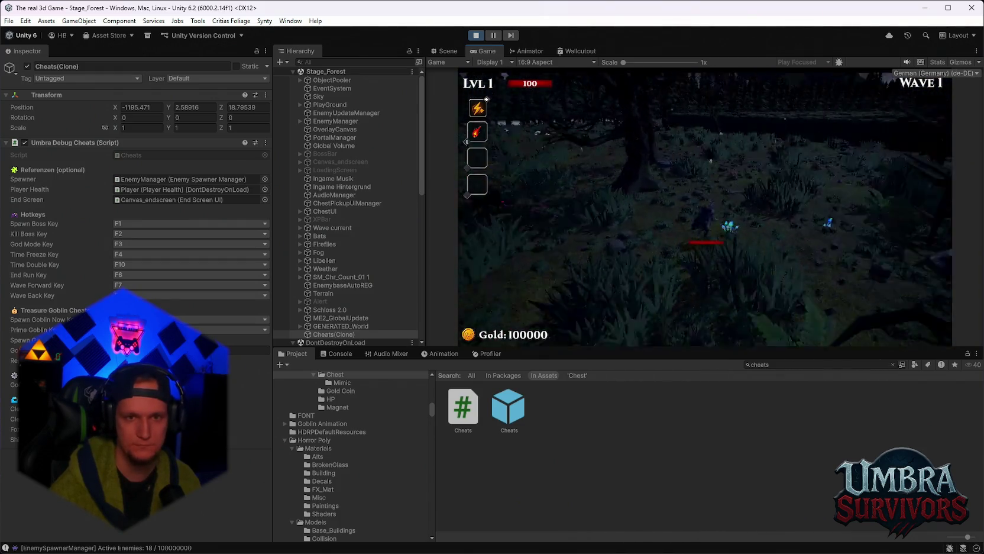
pyautogui.press('w')
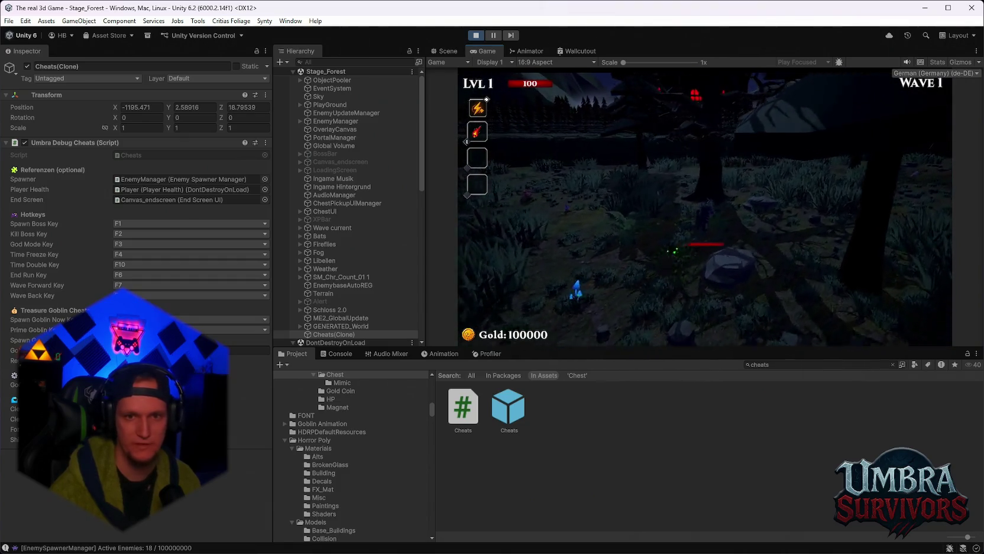
pyautogui.press('w')
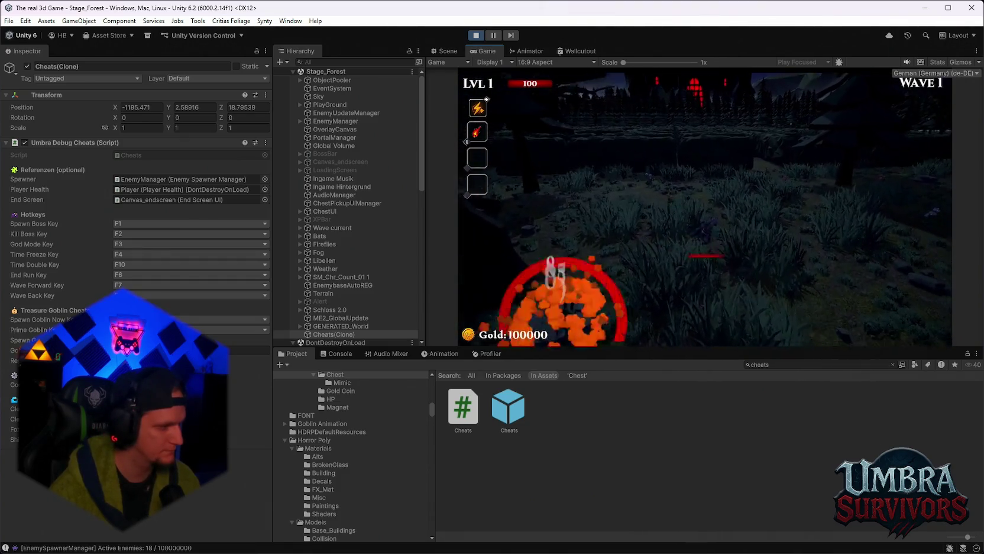
# Pause and resume the game twice, then spawn the Maze Warden miniboss with the F1 cheat.
pyautogui.press('Escape')
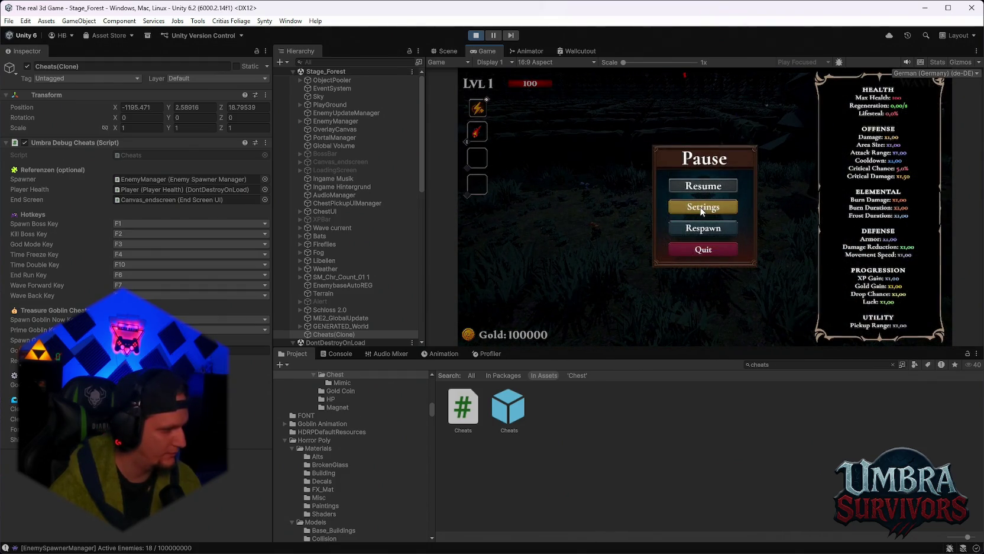
pyautogui.press('Escape')
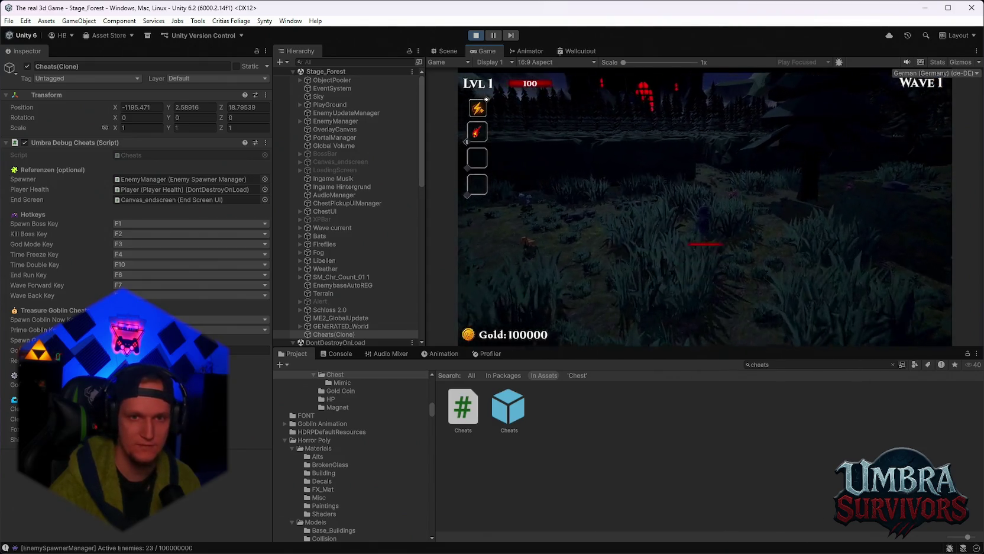
pyautogui.press('Escape')
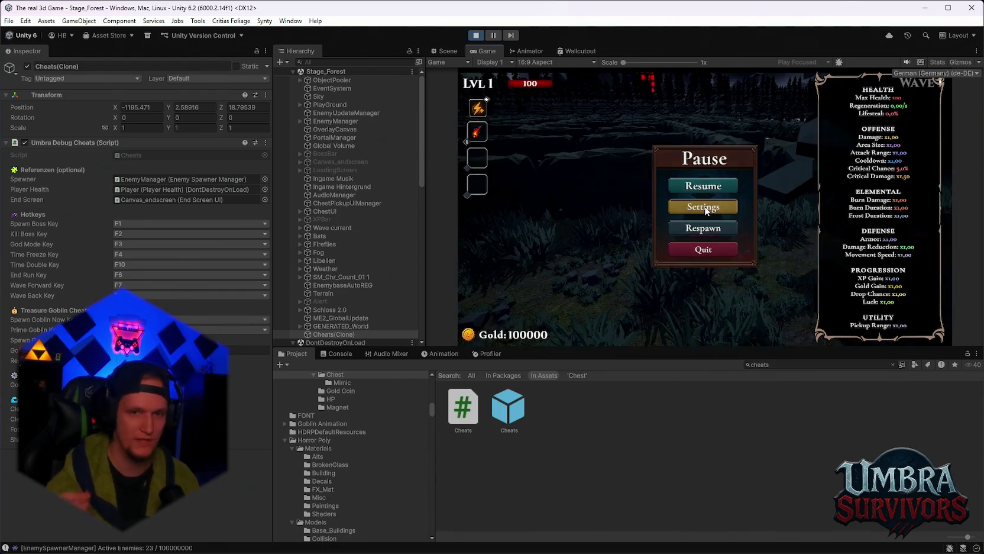
pyautogui.press('Escape')
pyautogui.press('F1')
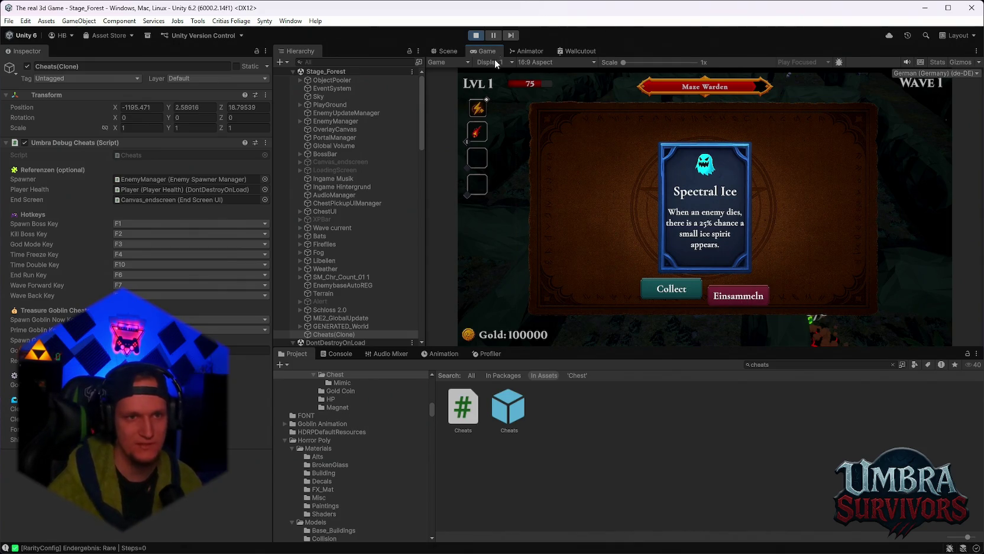
# Maximize the Game view, collect Spectral Ice, take Scorched Ground, and collect the Vampire Orb weapon.
pyautogui.doubleClick(479, 50)
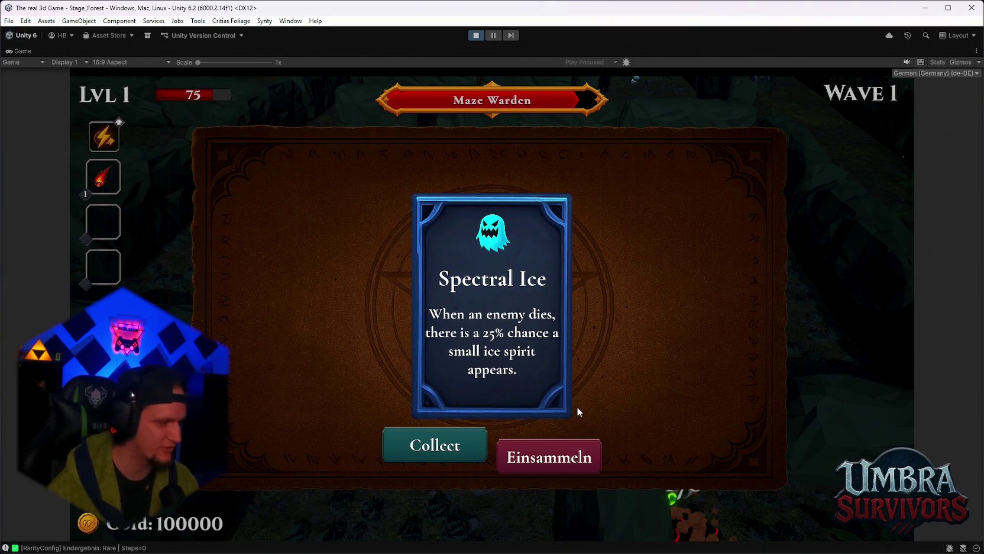
pyautogui.click(541, 459)
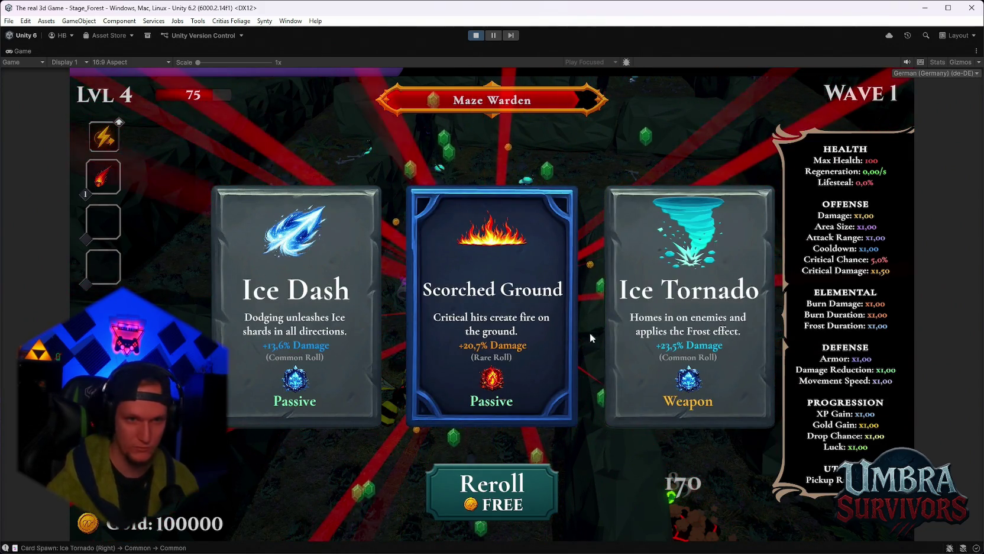
pyautogui.click(504, 302)
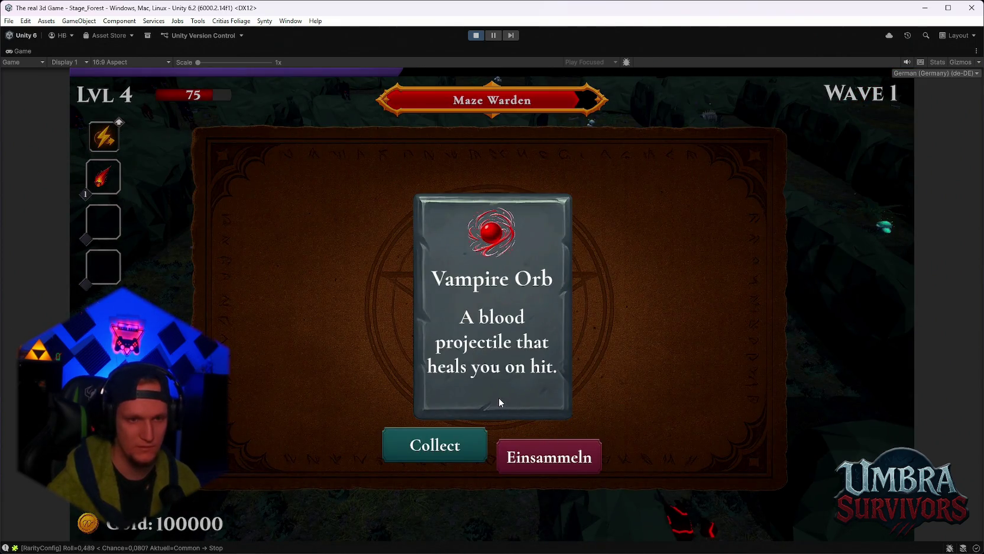
pyautogui.click(459, 445)
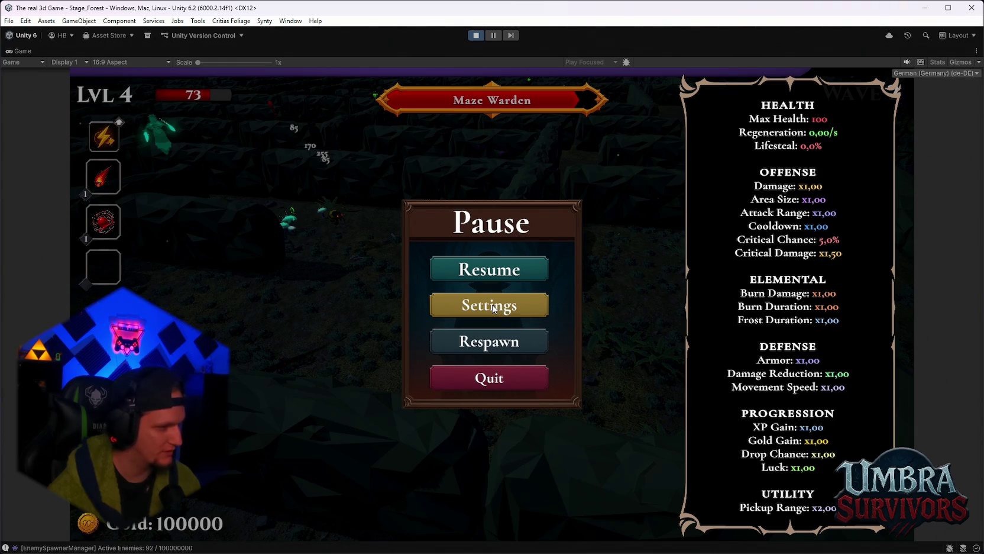
# Resume, collect Darkstep, take Scorched Ground level 5, and play on until dying at Wave 3.
pyautogui.press('Escape')
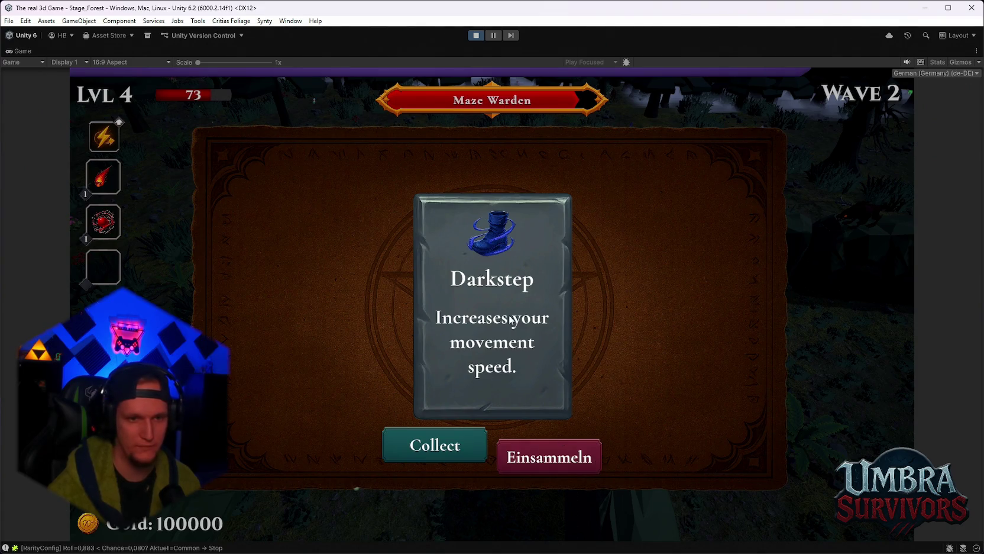
pyautogui.click(556, 459)
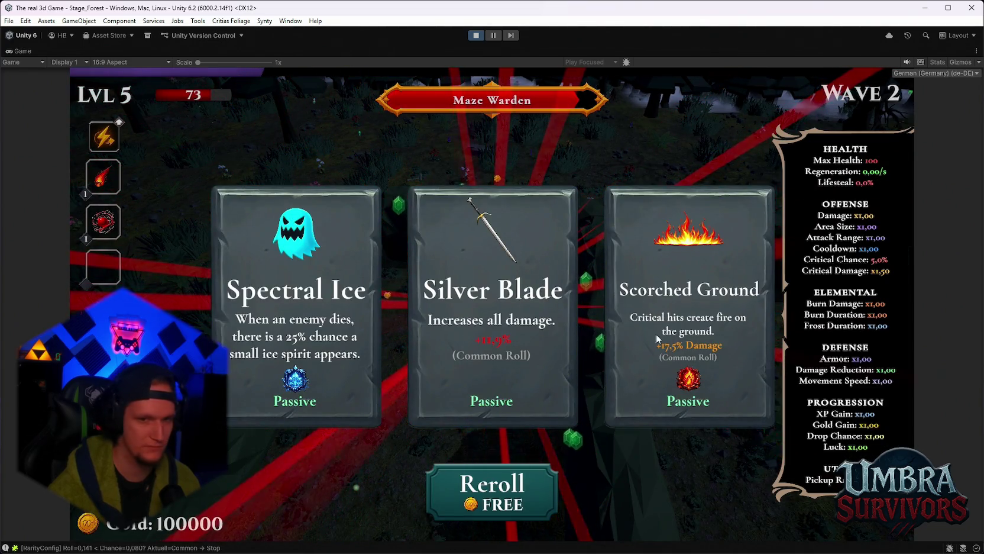
pyautogui.click(649, 311)
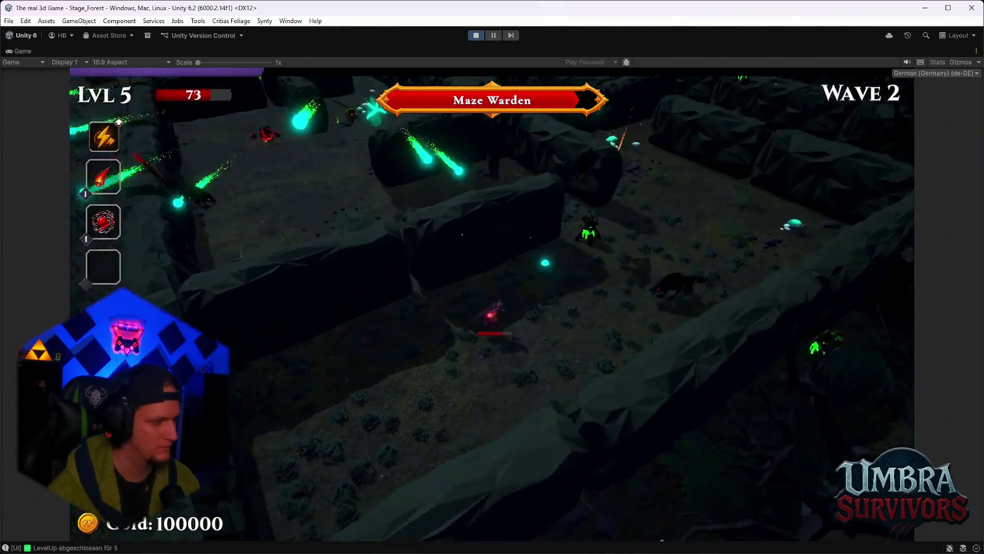
pyautogui.press('w')
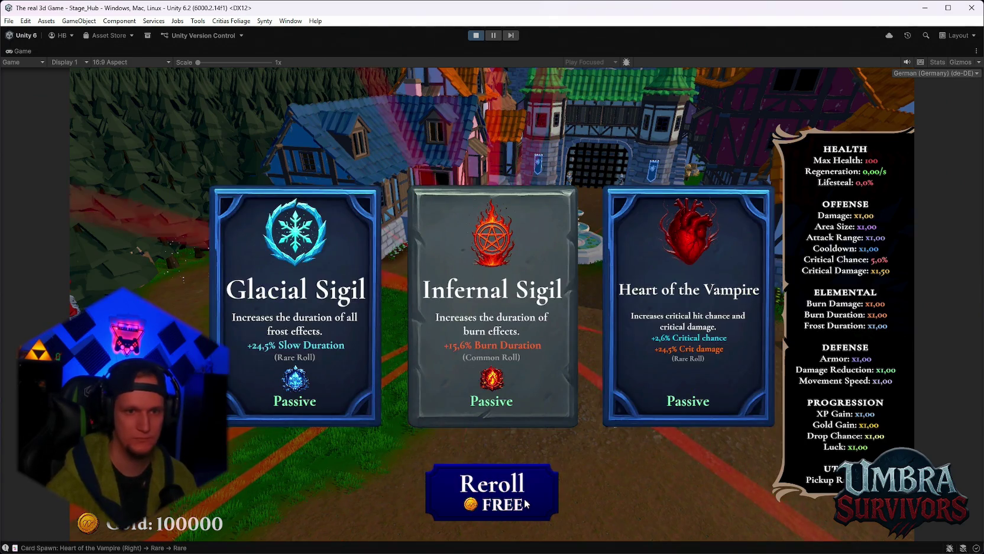
# Reroll the hub upgrade cards eleven times to test rarity rolls as the cost doubles.
pyautogui.click(514, 488)
pyautogui.click(513, 488)
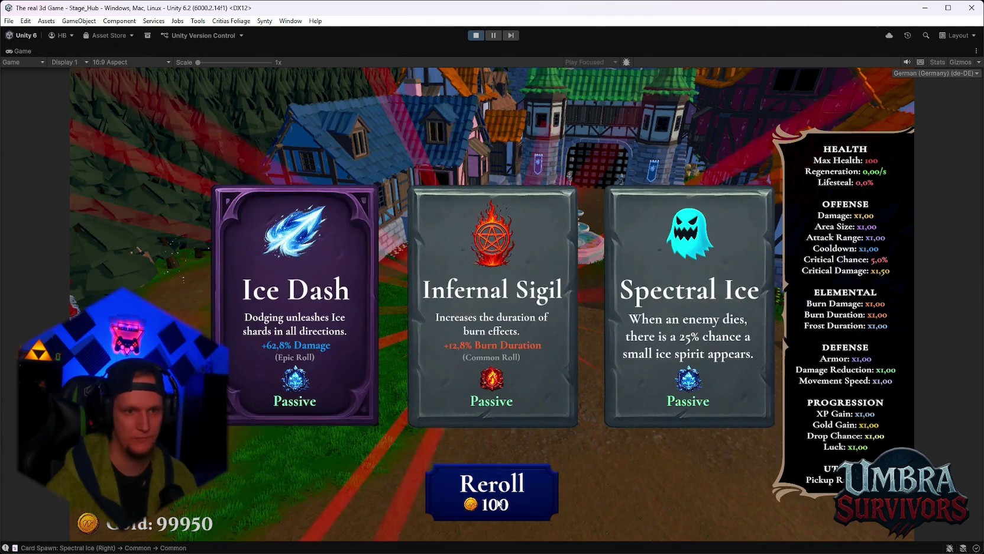
pyautogui.click(497, 482)
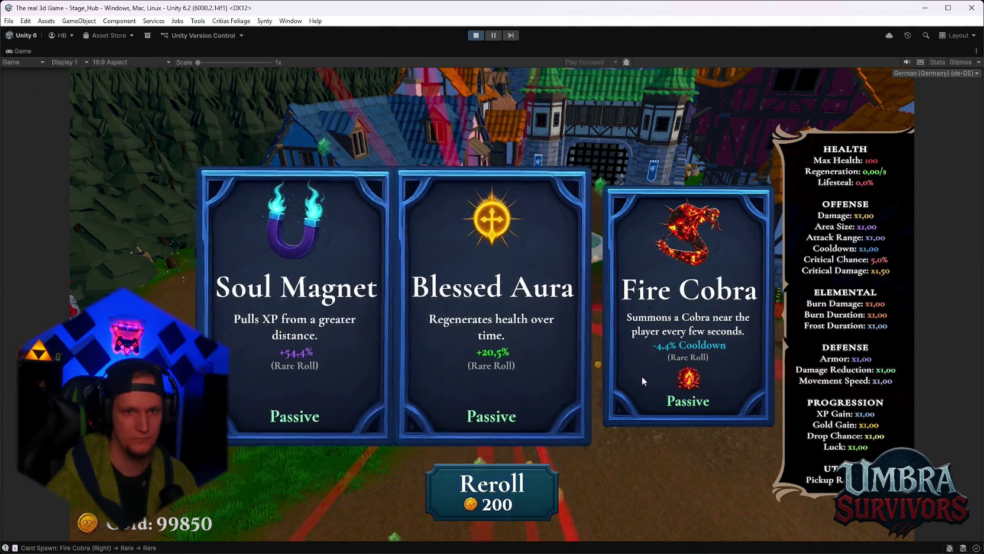
pyautogui.click(508, 488)
pyautogui.click(531, 486)
pyautogui.click(531, 486)
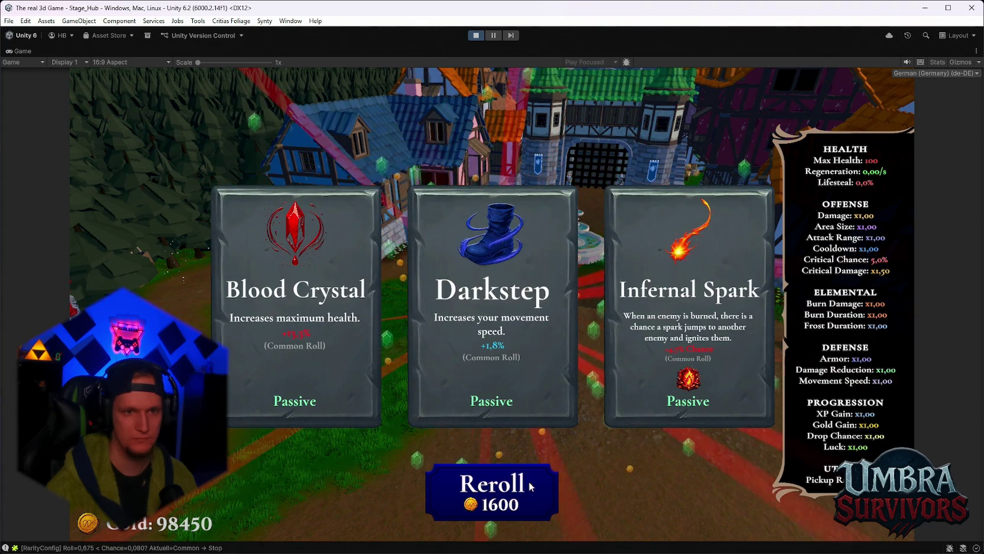
pyautogui.click(531, 487)
pyautogui.click(530, 486)
pyautogui.click(529, 484)
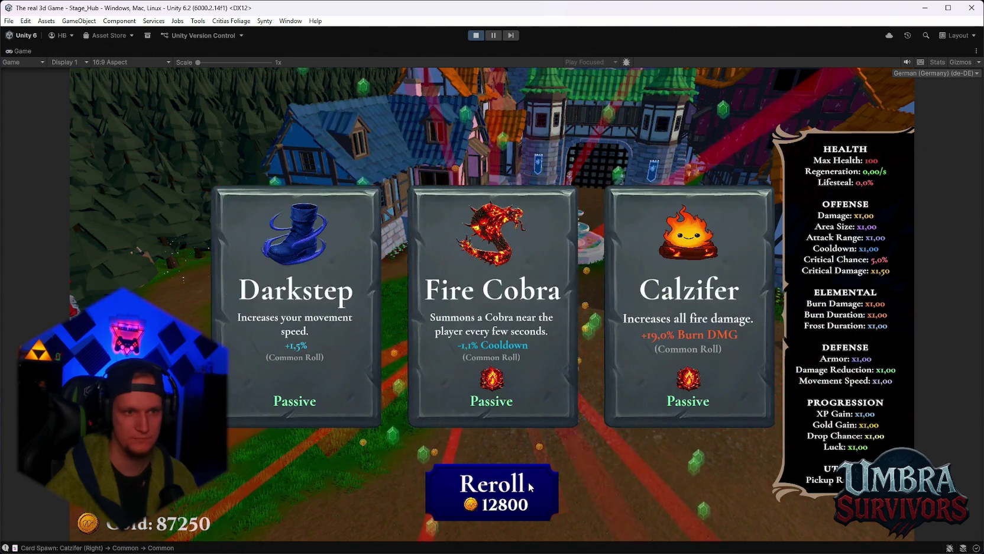
pyautogui.click(529, 484)
pyautogui.click(530, 484)
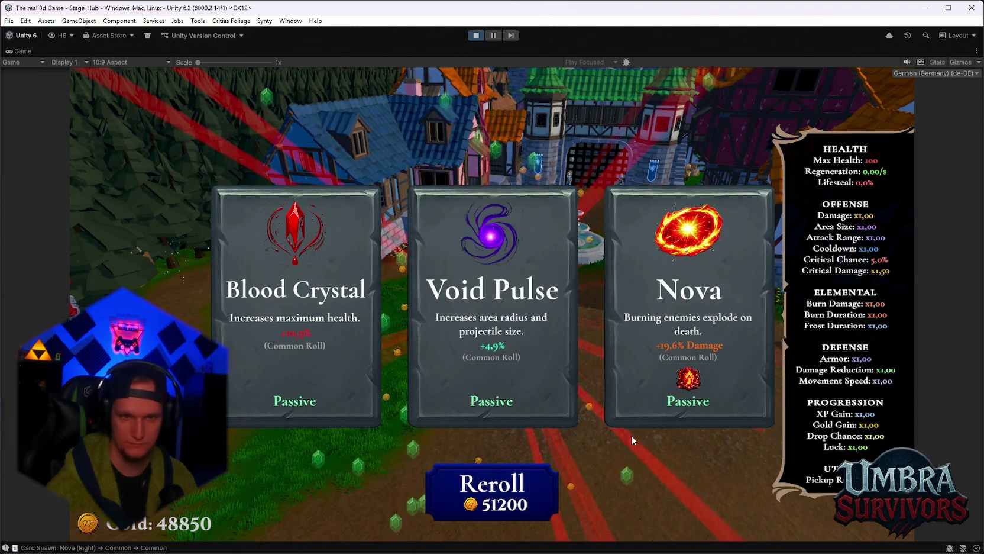
# Take Nova and Frozen Heart, then walk into the Stage 1 portal.
pyautogui.click(689, 308)
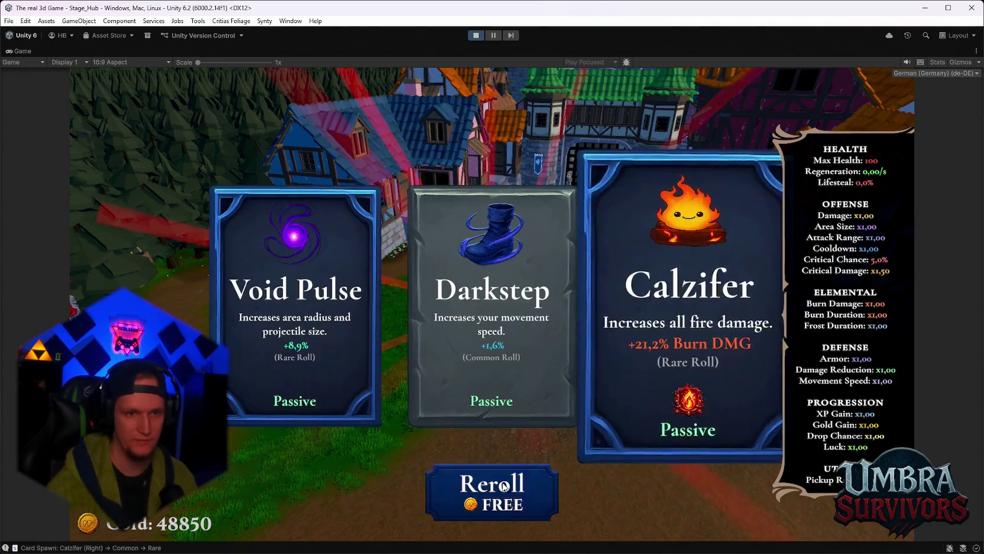
pyautogui.click(498, 482)
pyautogui.click(495, 449)
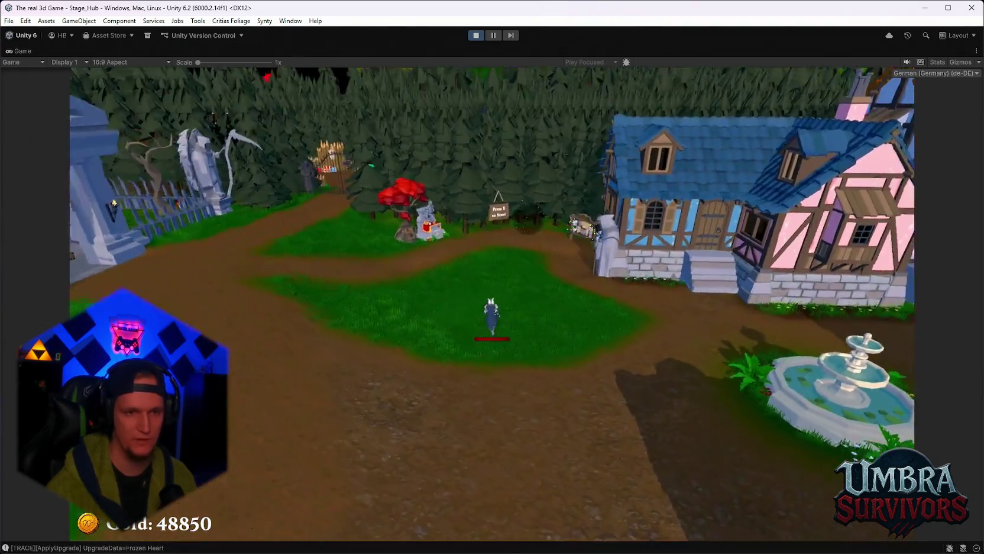
pyautogui.press('w')
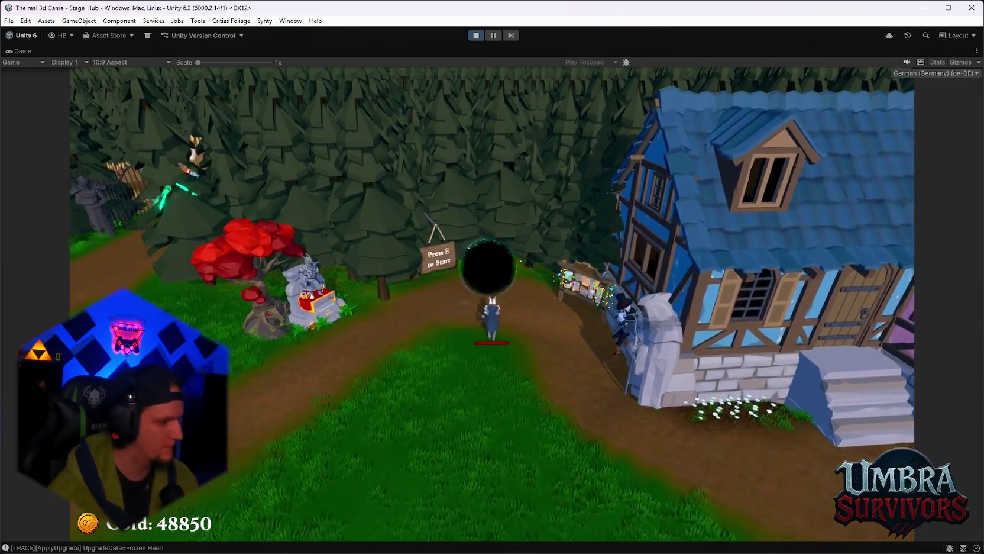
pyautogui.press('e')
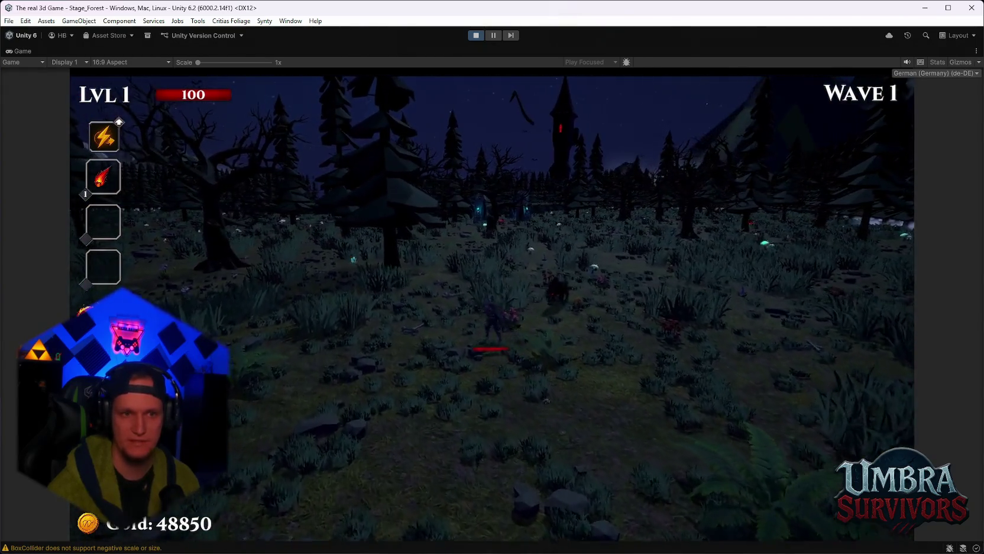
# Pause the newly loaded Forest run and restore the full editor layout.
pyautogui.press('Escape')
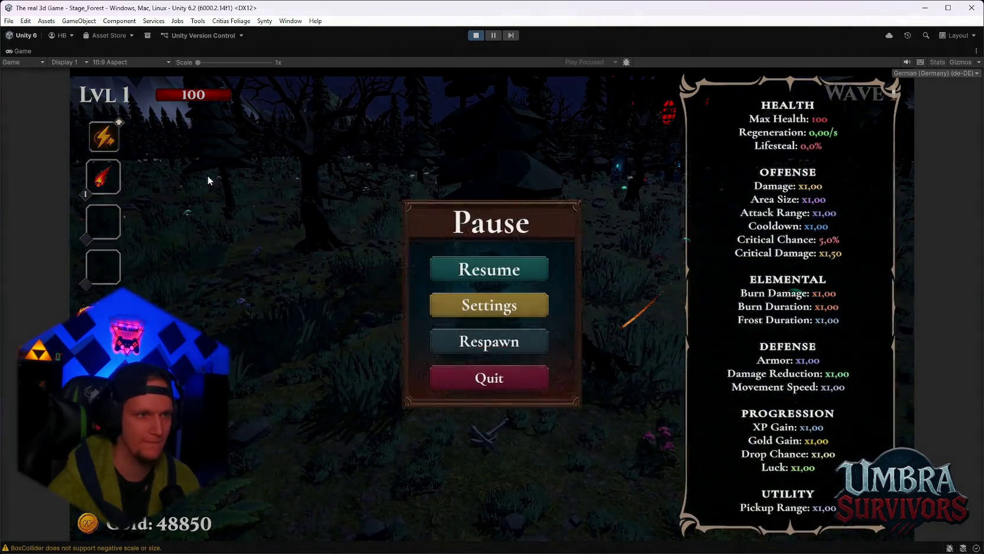
pyautogui.doubleClick(18, 52)
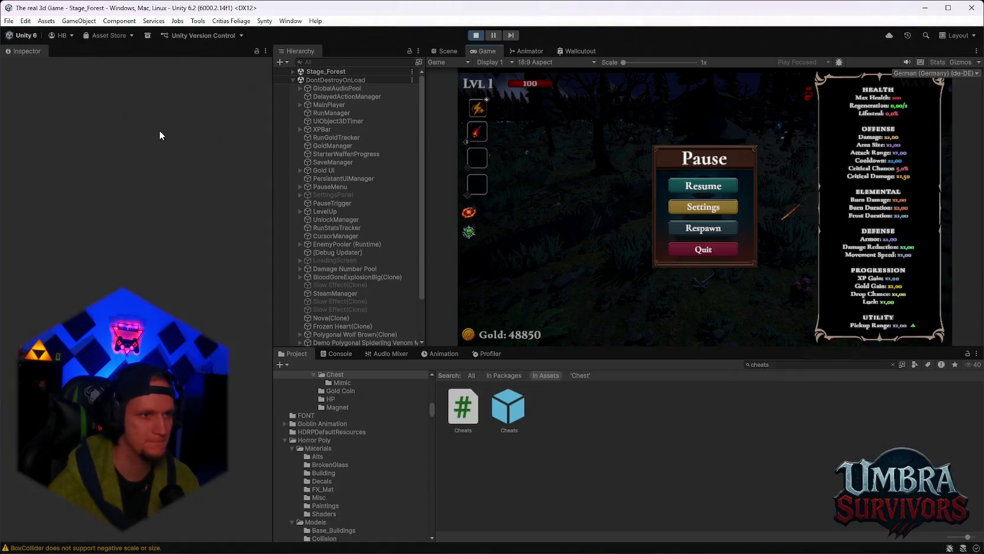
# Filter the Hierarchy for 'spawn' and frame the Spawnpoint in the Scene view.
pyautogui.click(332, 63)
pyautogui.write('spawnm')
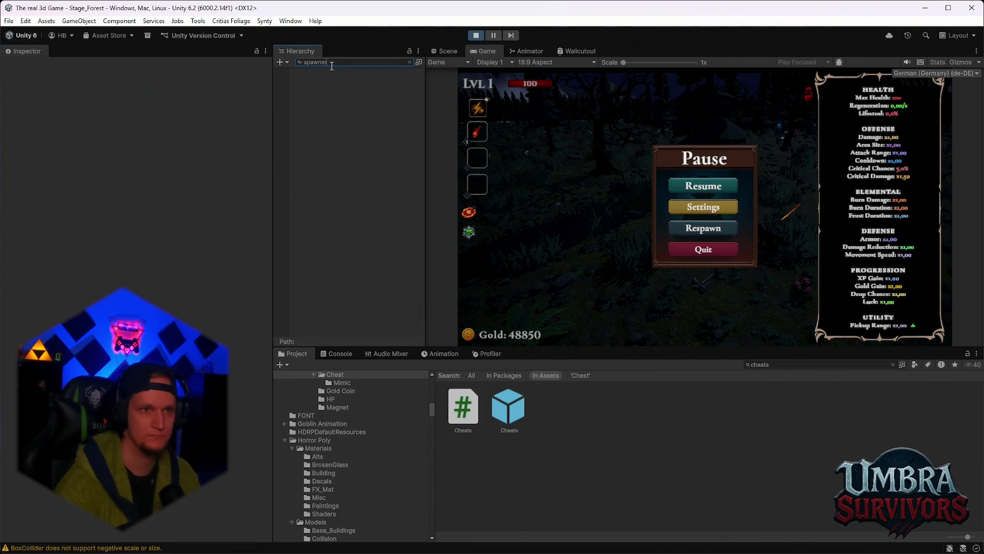
pyautogui.write('n')
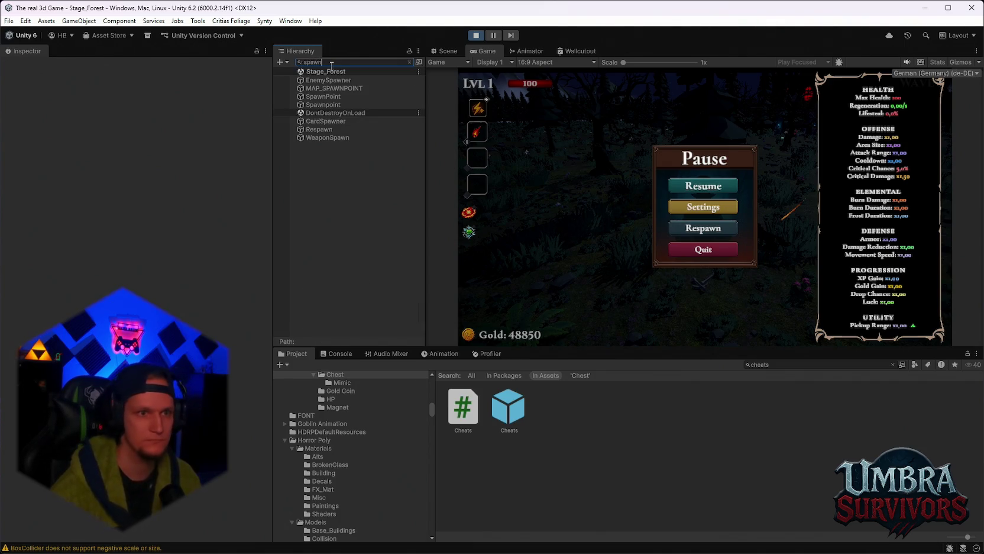
pyautogui.click(323, 98)
pyautogui.click(324, 104)
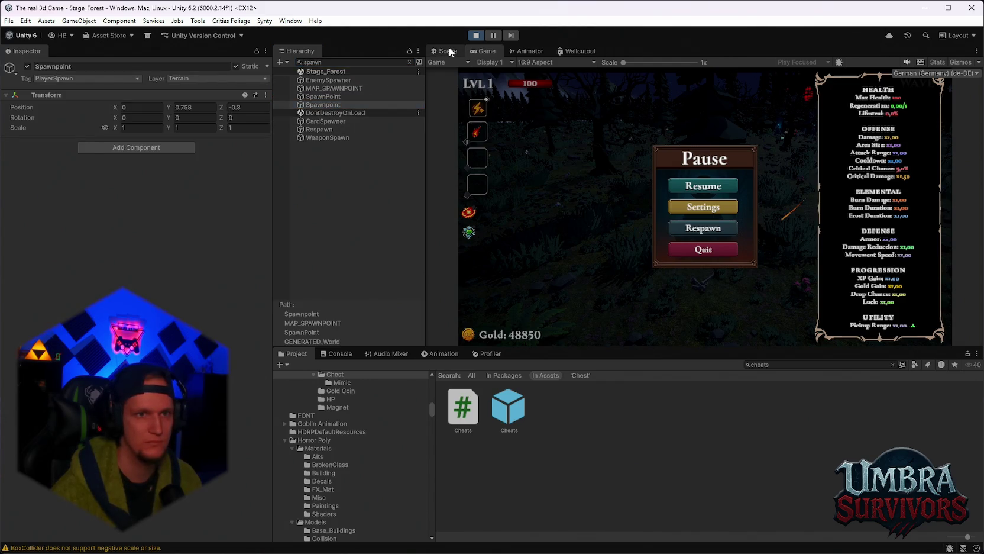
pyautogui.click(449, 51)
pyautogui.doubleClick(335, 102)
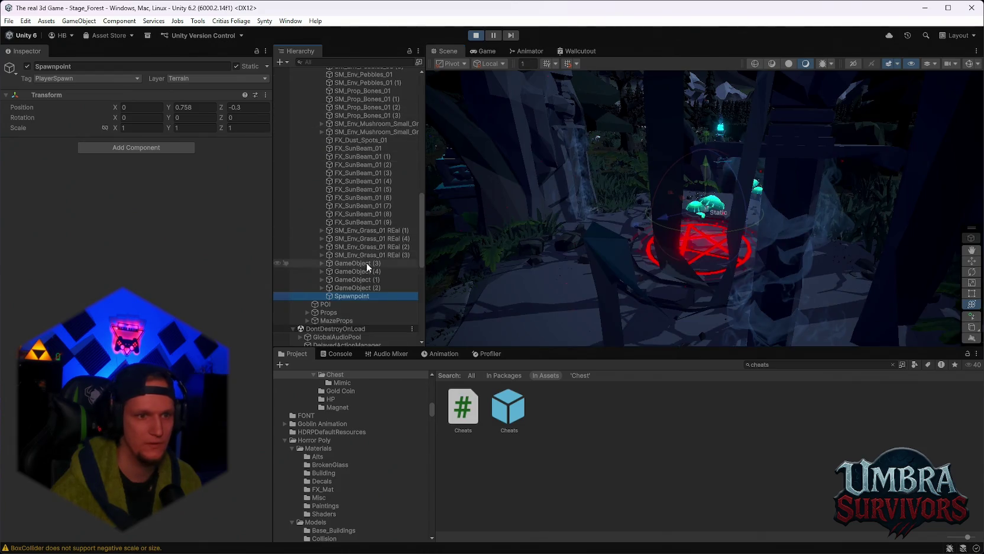
pyautogui.write('spawn')
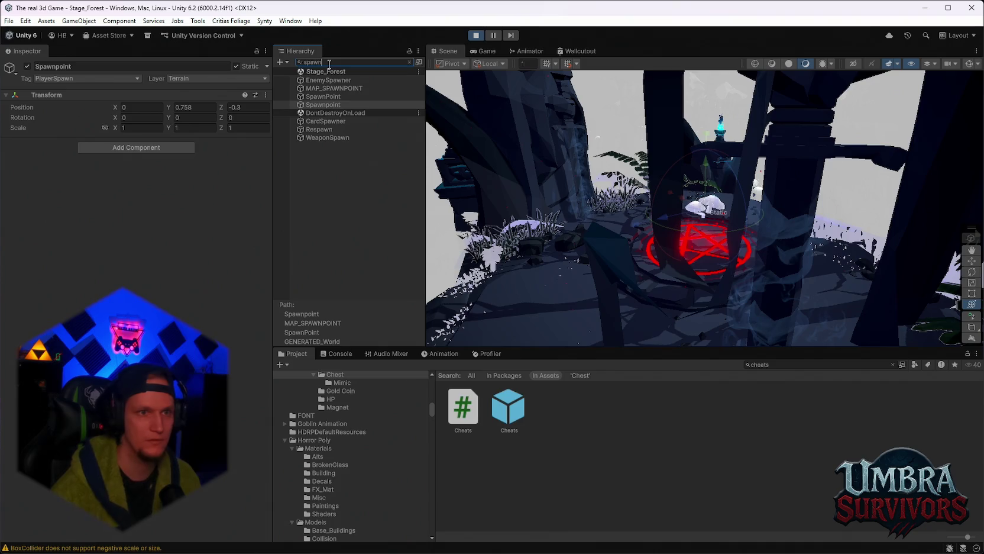
pyautogui.doubleClick(337, 96)
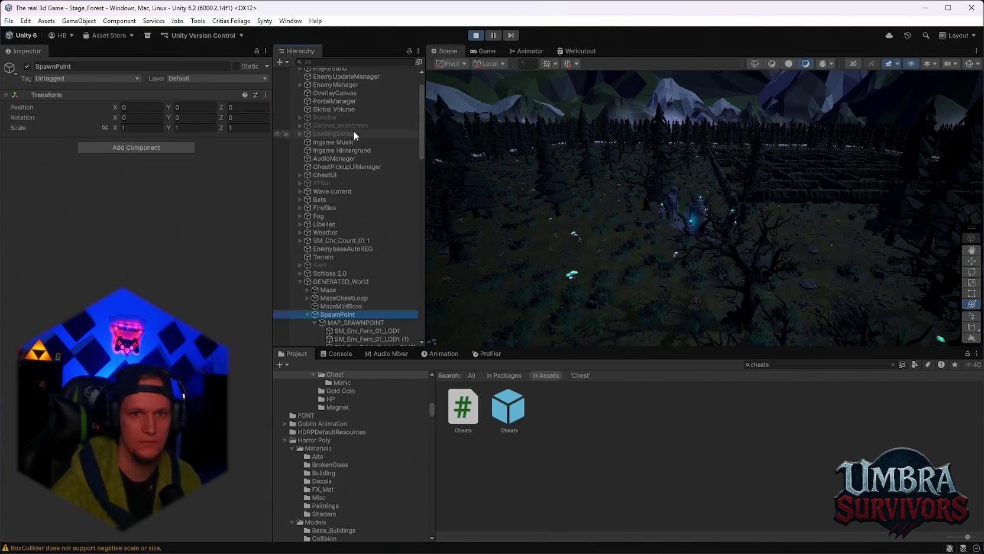
pyautogui.moveTo(635, 197)
pyautogui.mouseDown()
pyautogui.moveTo(643, 190)
pyautogui.moveTo(569, 241)
pyautogui.moveTo(556, 225)
pyautogui.moveTo(742, 202)
pyautogui.moveTo(491, 192)
pyautogui.mouseUp()
pyautogui.moveTo(568, 286)
pyautogui.mouseDown()
pyautogui.moveTo(628, 219)
pyautogui.moveTo(648, 155)
pyautogui.mouseUp()
pyautogui.scroll(-5, 353, 300)
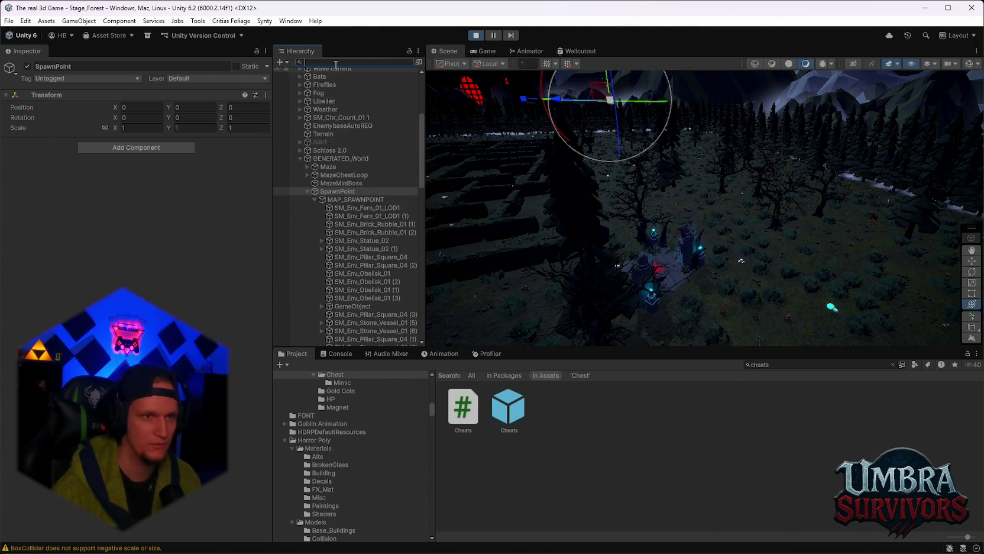
# Inspect WeaponSpawn, CardSpawner, Respawn, MAP_SPAWNPOINT, EnemySpawner and Spawnpoint, then resume the game.
pyautogui.write('spawn')
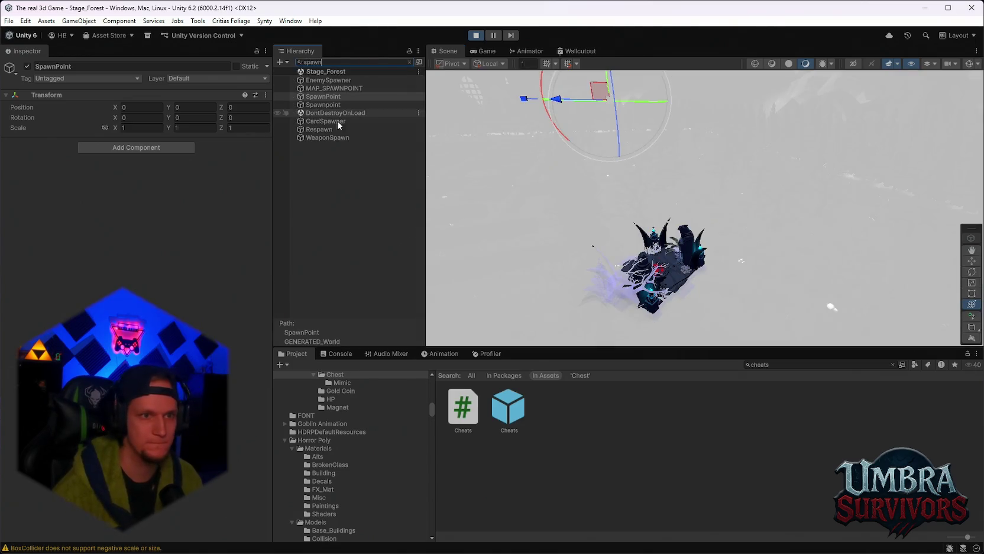
pyautogui.click(326, 138)
pyautogui.click(317, 122)
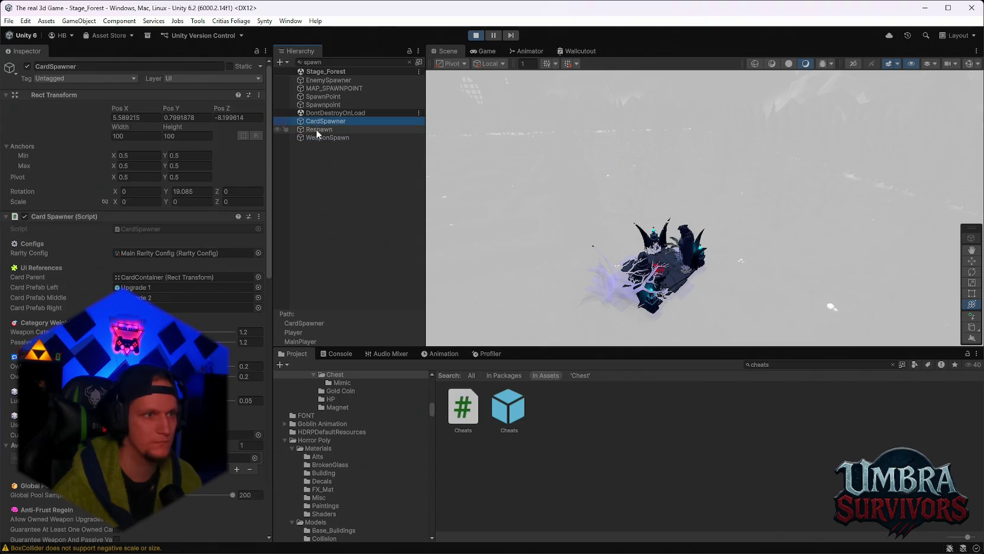
pyautogui.click(317, 132)
pyautogui.click(324, 97)
pyautogui.click(325, 90)
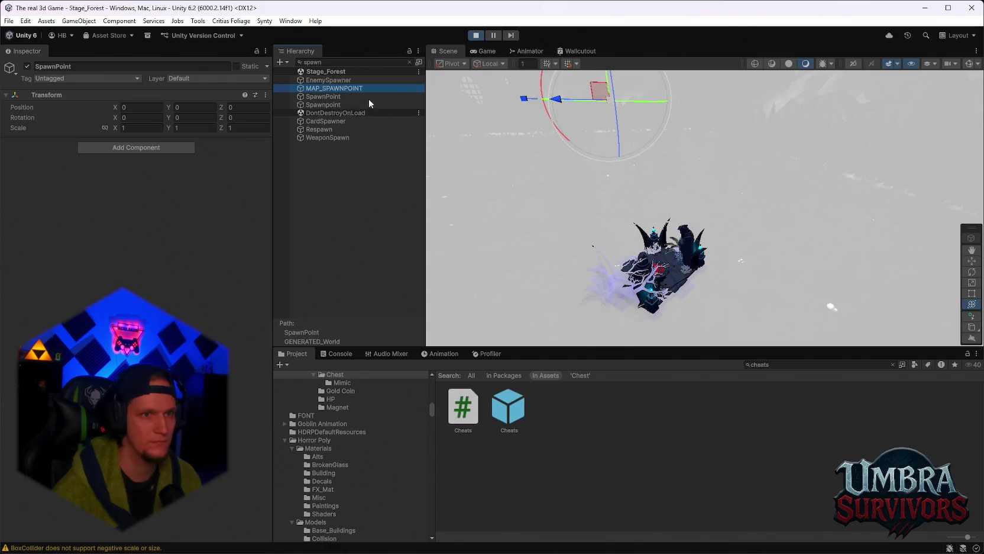
pyautogui.click(346, 81)
pyautogui.click(344, 81)
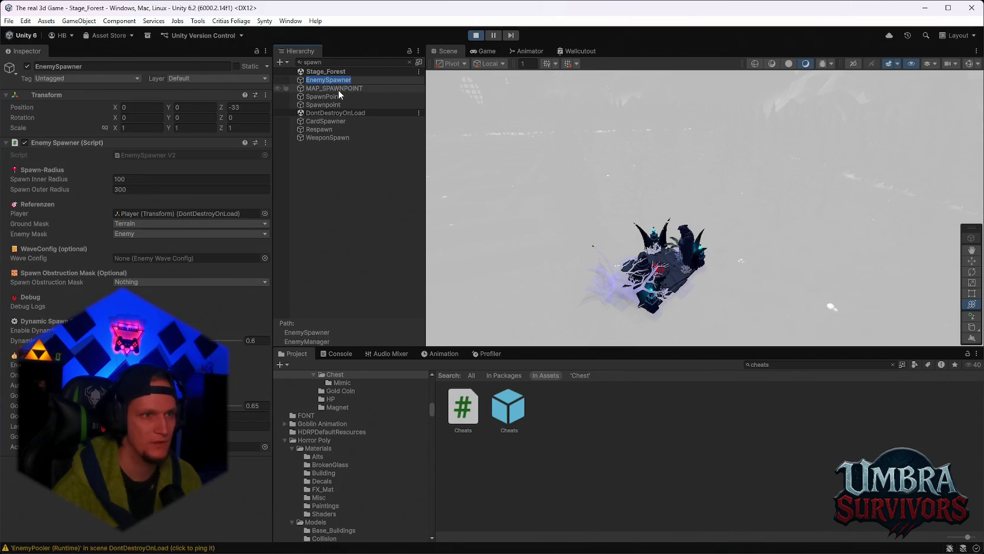
pyautogui.click(335, 89)
pyautogui.click(330, 97)
pyautogui.click(328, 106)
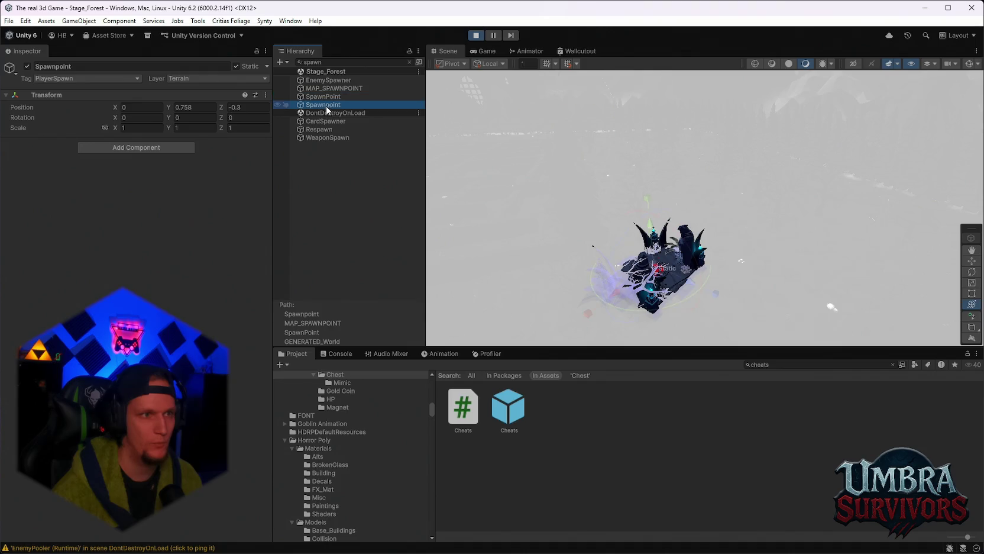
pyautogui.click(480, 52)
pyautogui.click(704, 190)
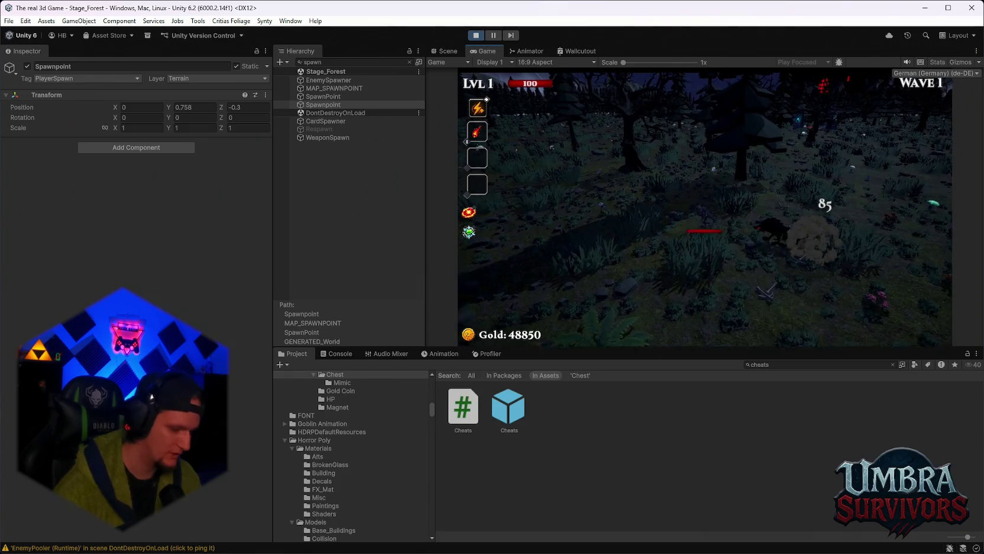
# Clear the Hierarchy filter, teleport the player to the pentagram spawn, play on, and pause again.
pyautogui.press('Escape')
pyautogui.click(409, 61)
pyautogui.click(711, 187)
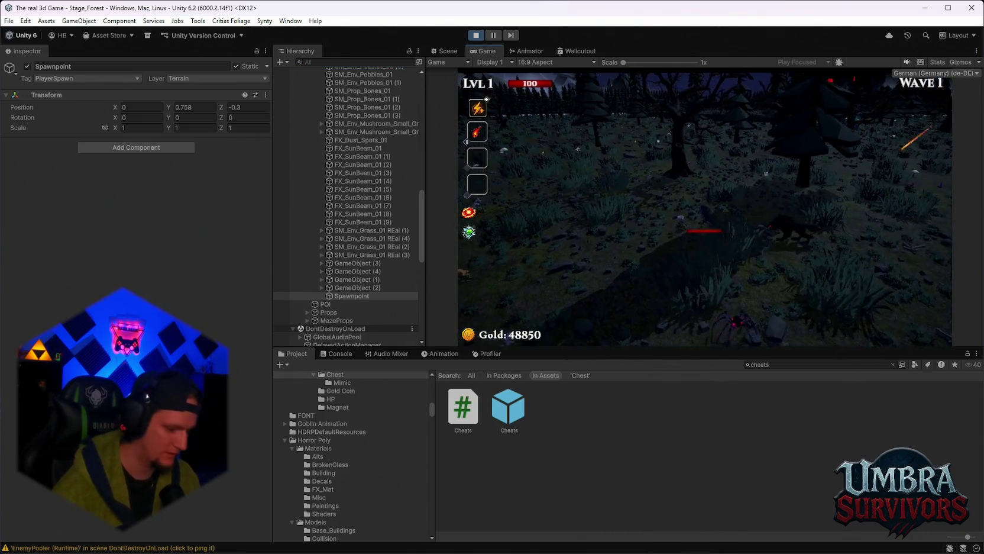
pyautogui.press('Escape')
pyautogui.click(704, 206)
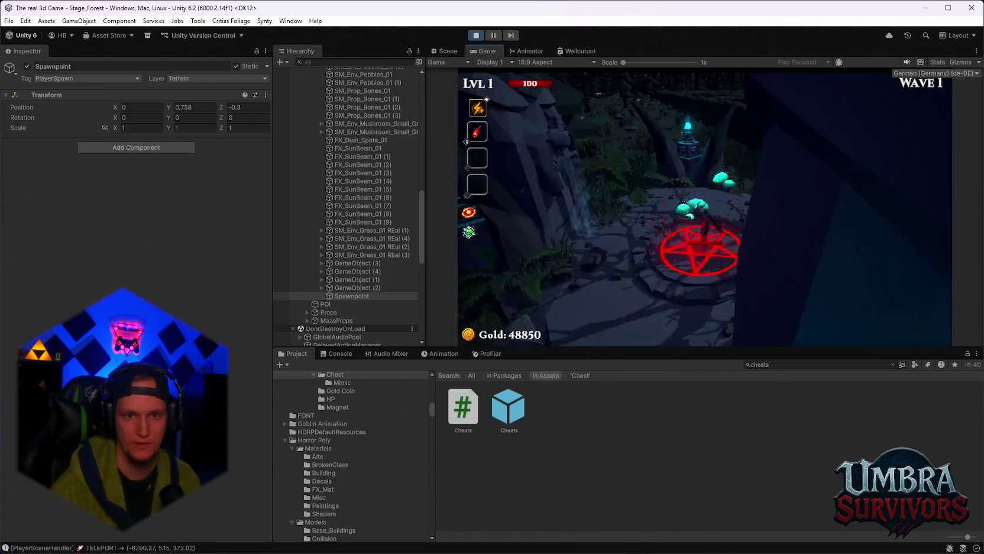
pyautogui.press('Escape')
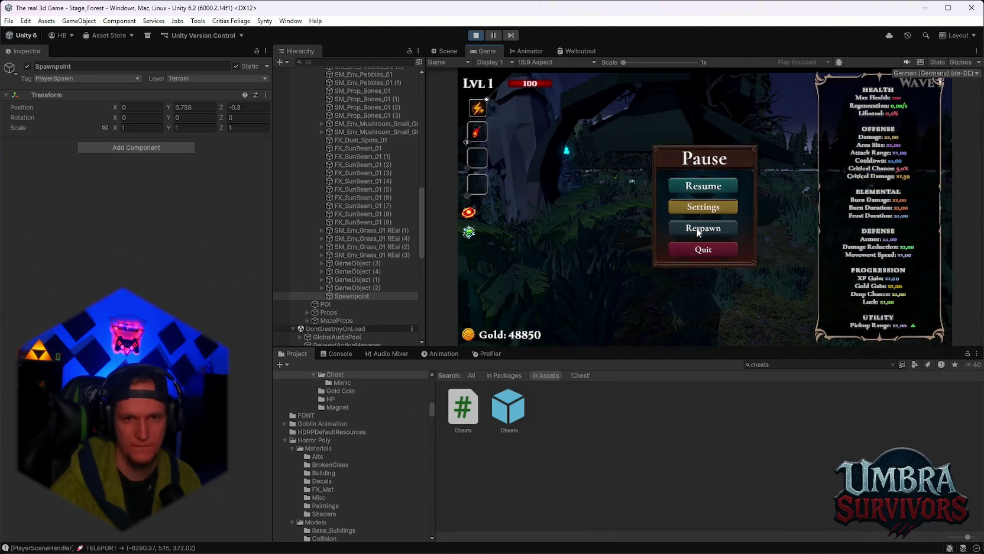
pyautogui.click(699, 231)
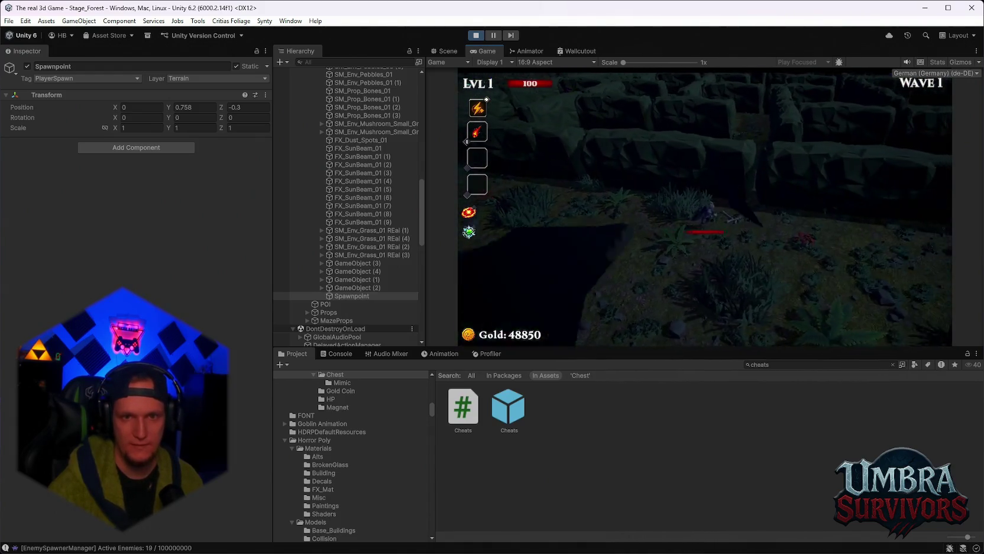
pyautogui.press('Escape')
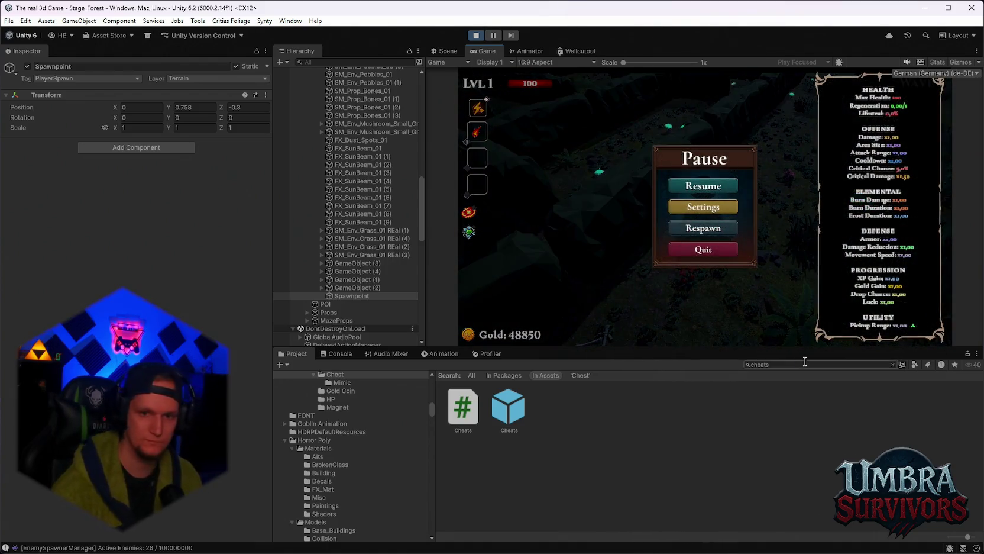
pyautogui.scroll(-15, 375, 314)
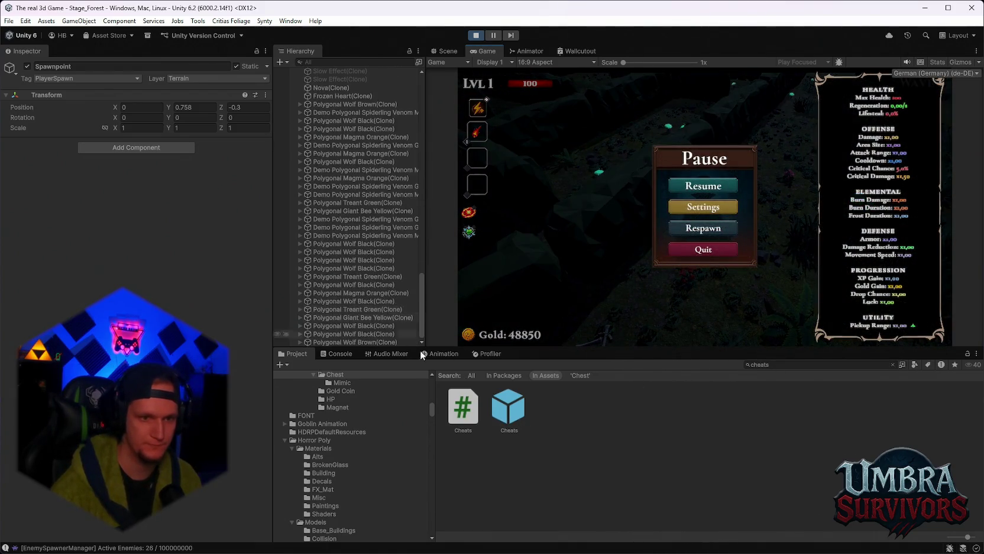
# Drop the Cheats prefab into the running Forest scene, resume play, and move the player around.
pyautogui.moveTo(335, 351); pyautogui.dragTo(337, 342)
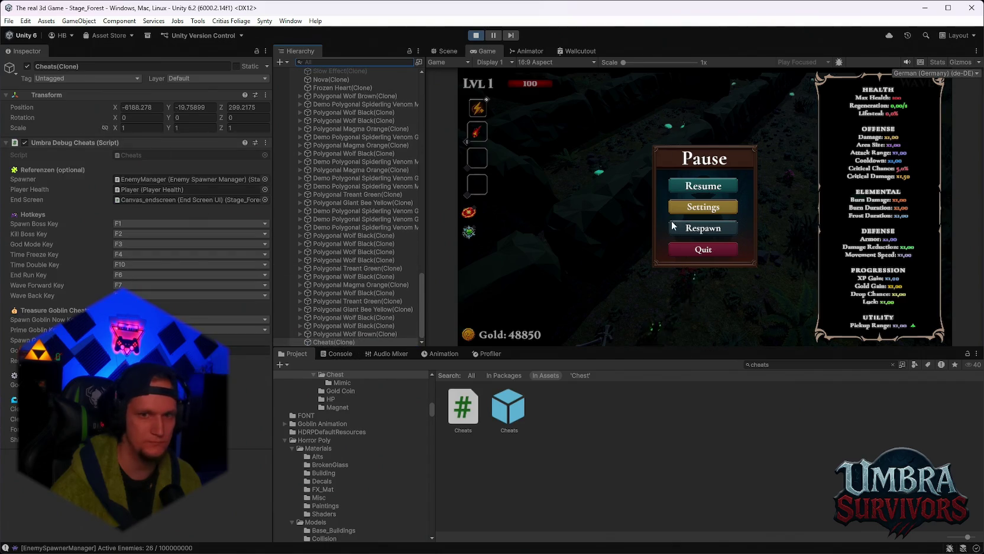
pyautogui.click(704, 186)
pyautogui.press('s')
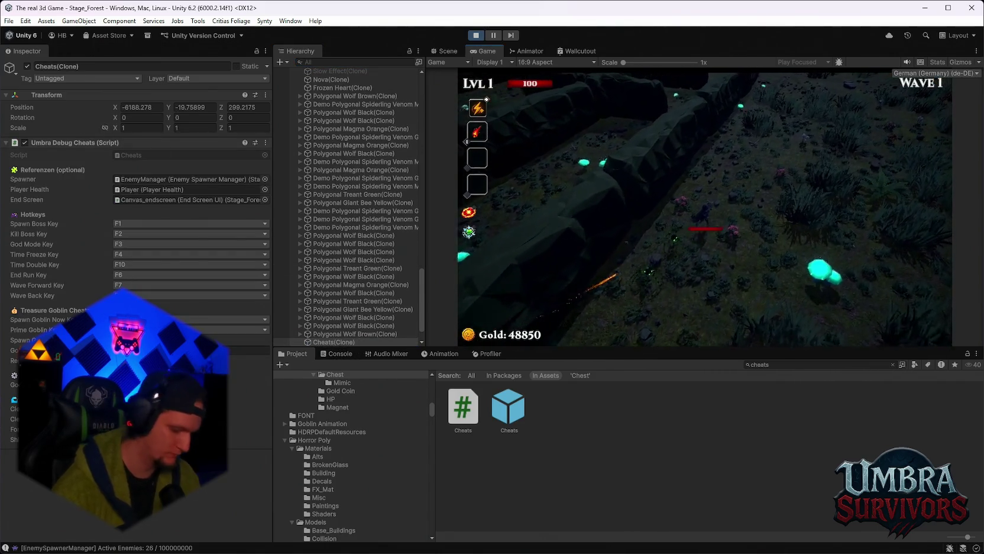
pyautogui.press('s')
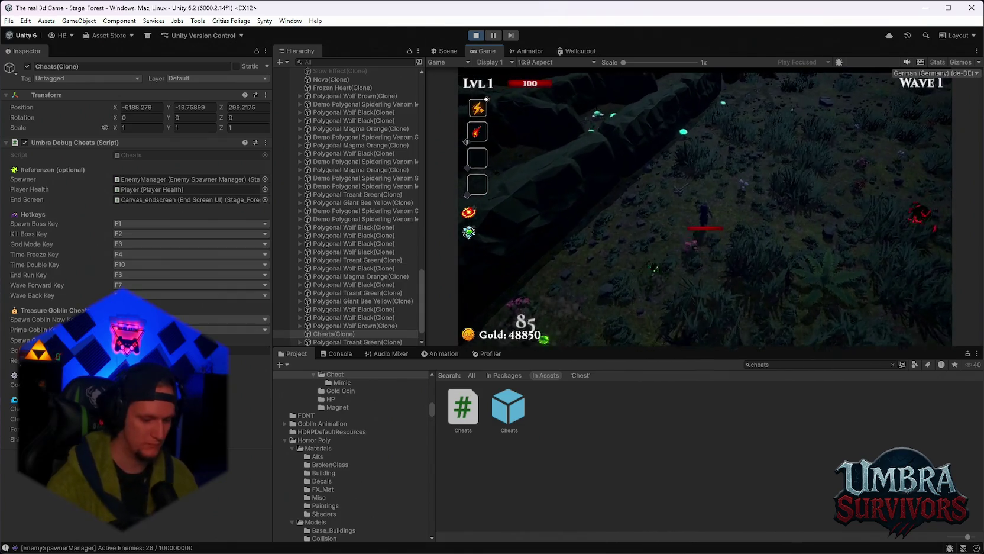
pyautogui.press('w')
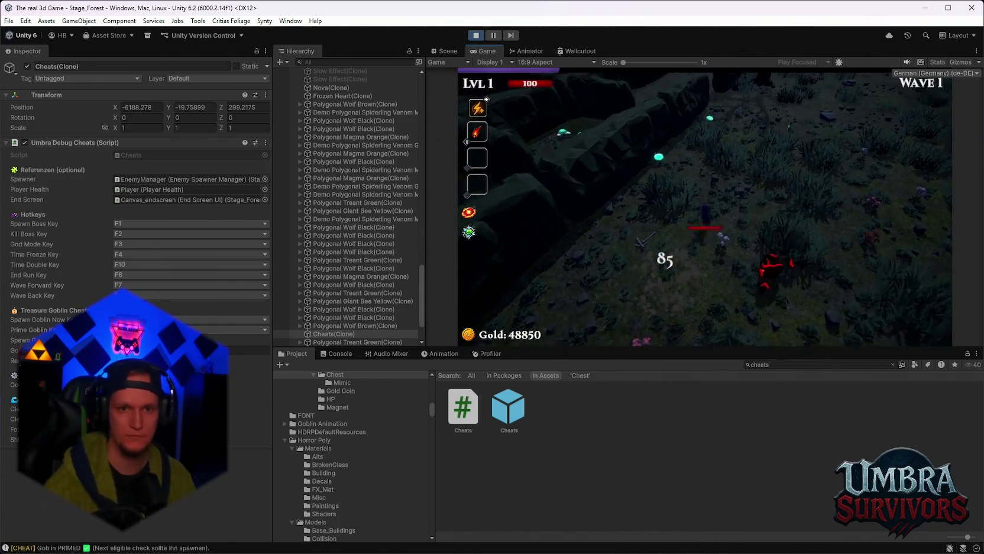
# Use cheat hotkeys to spawn the Maze Warden and advance the Forest run to Wave 2.
pyautogui.press('w')
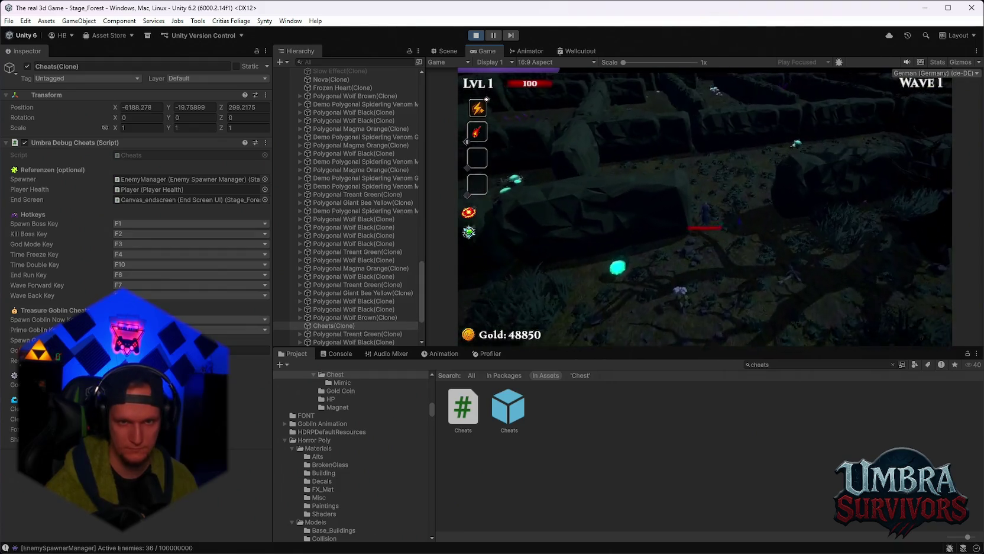
pyautogui.press('F1')
pyautogui.press('d')
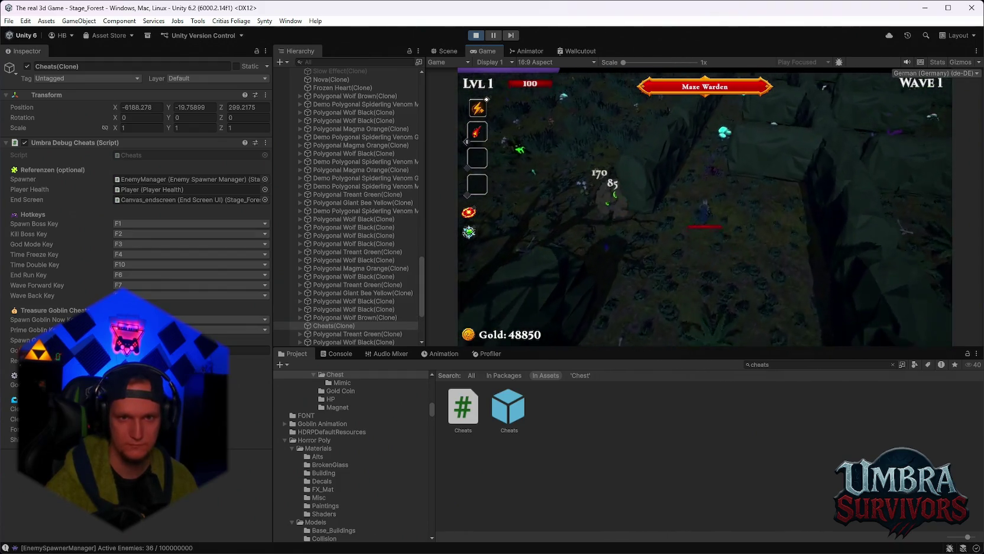
pyautogui.press('Escape')
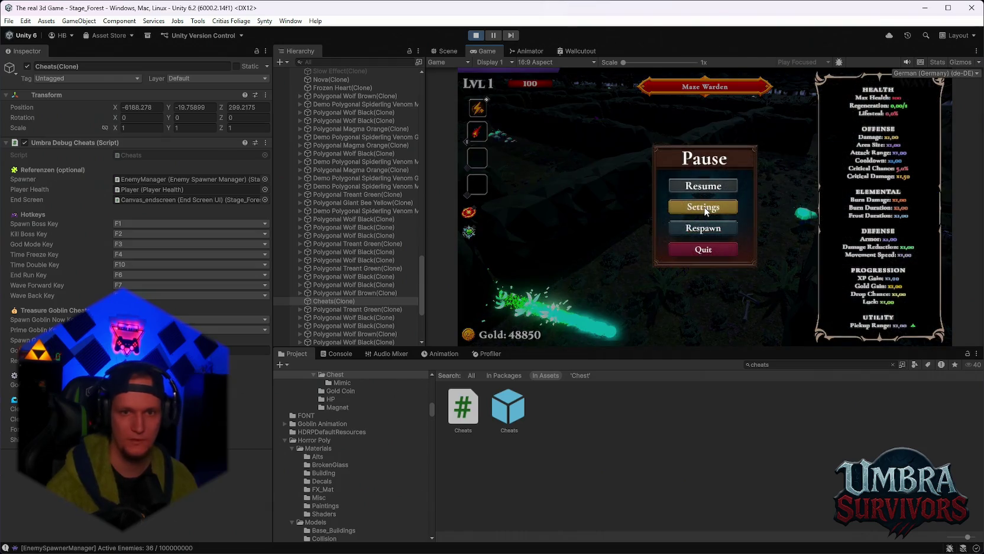
pyautogui.press('Escape')
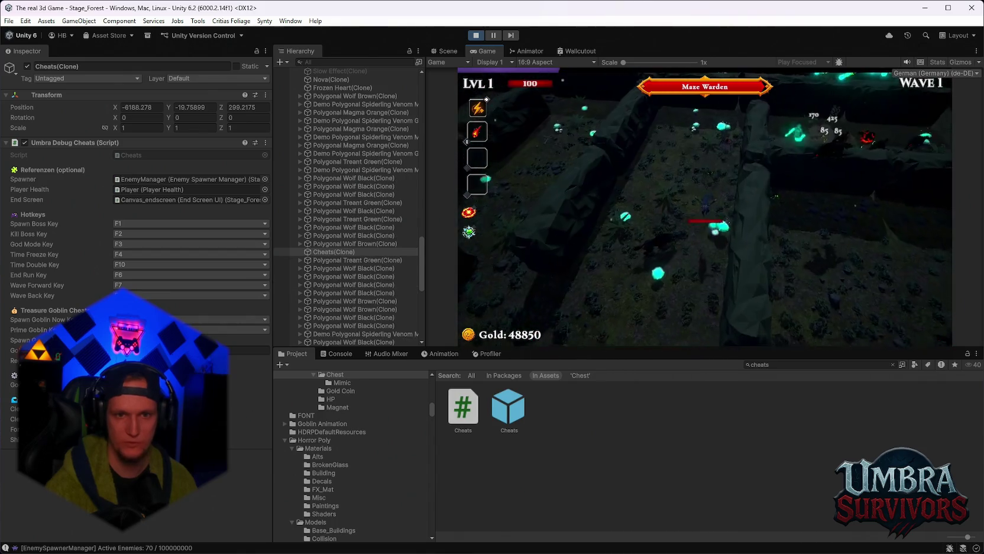
pyautogui.press('F7')
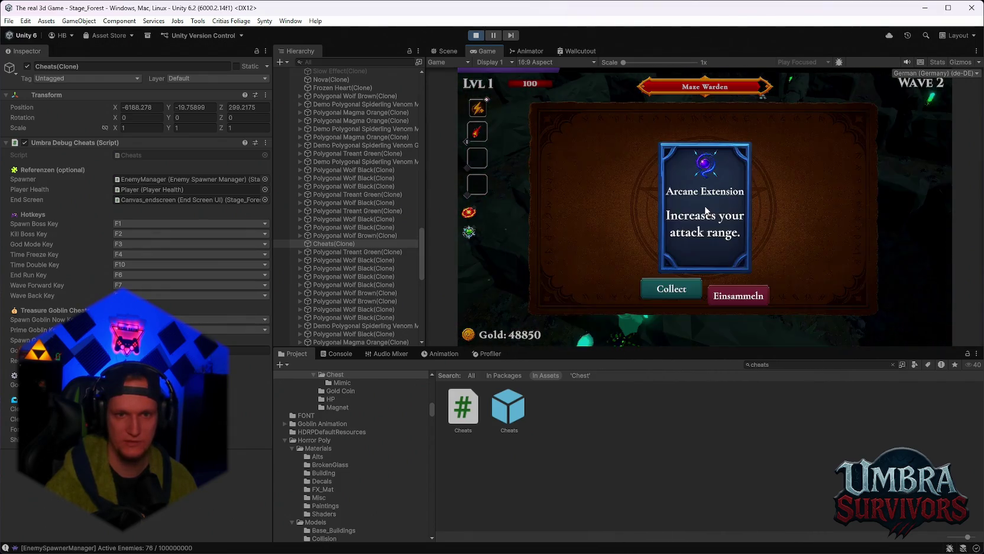
# Collect the Arcane Extension reward, pick Spectral Ice at level-up, then stop play mode to return to Stage_Hub.
pyautogui.click(742, 298)
pyautogui.click(722, 178)
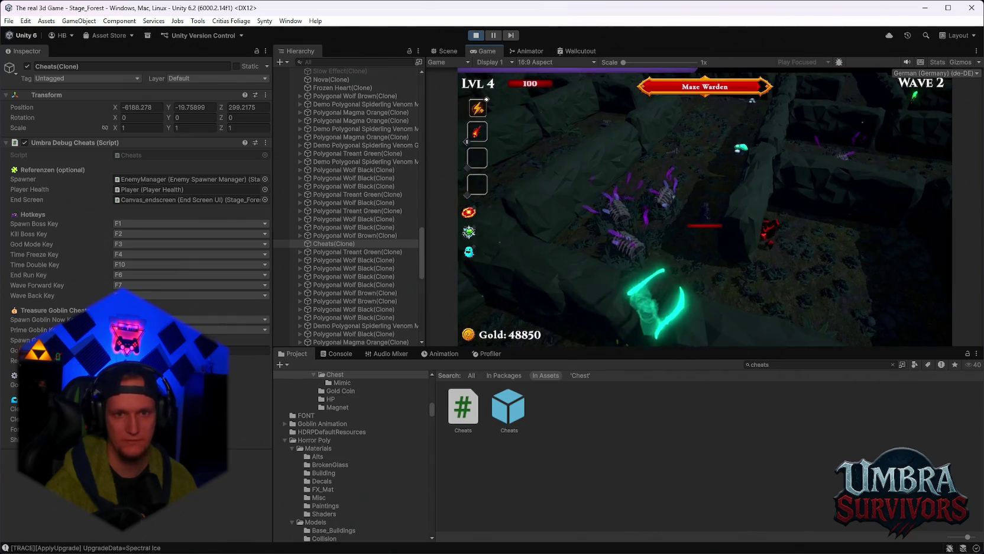
pyautogui.press('Escape')
pyautogui.click(475, 35)
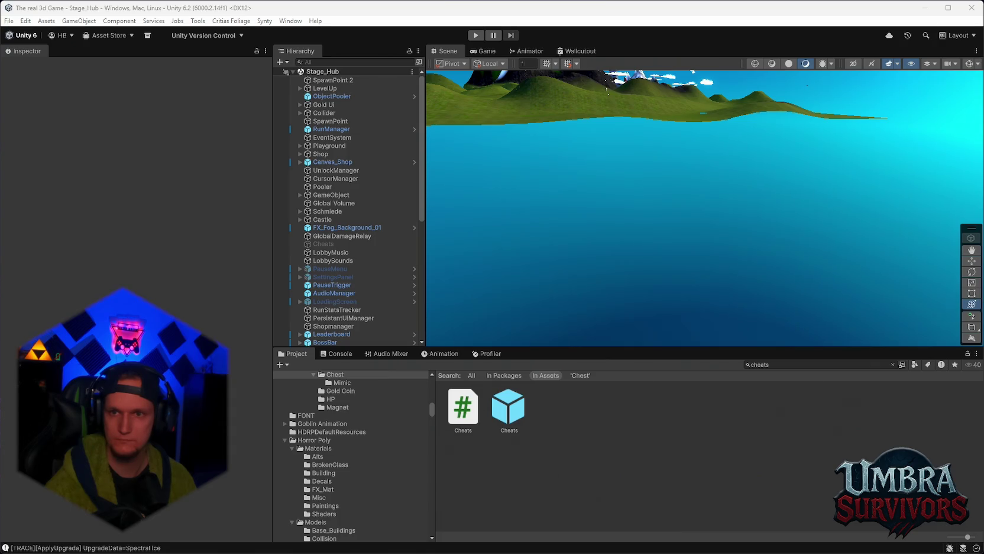
# Expand LevelUp and inspect LevelUpCanvas: Screen Space – Overlay, scaling to a 1920×1080 reference resolution.
pyautogui.click(11, 23)
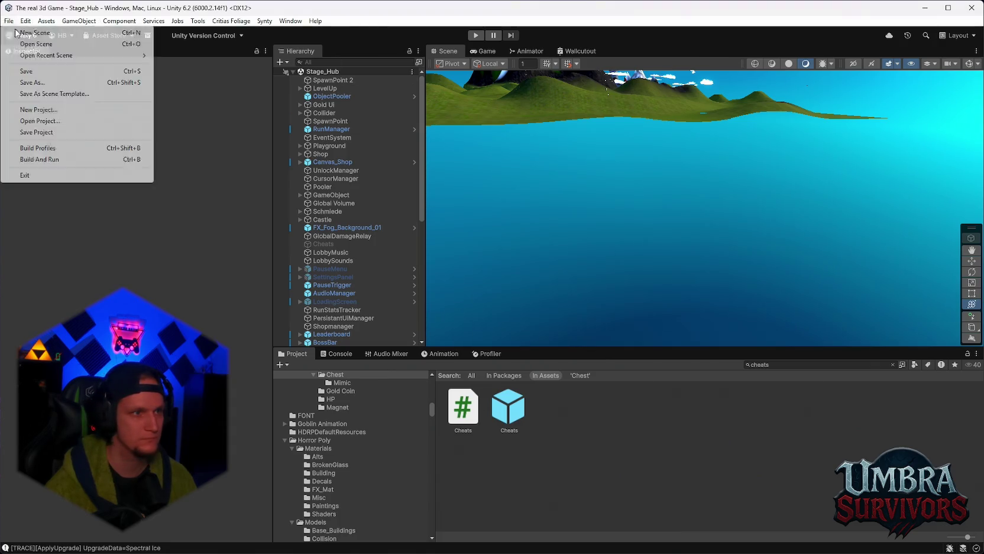
pyautogui.click(378, 254)
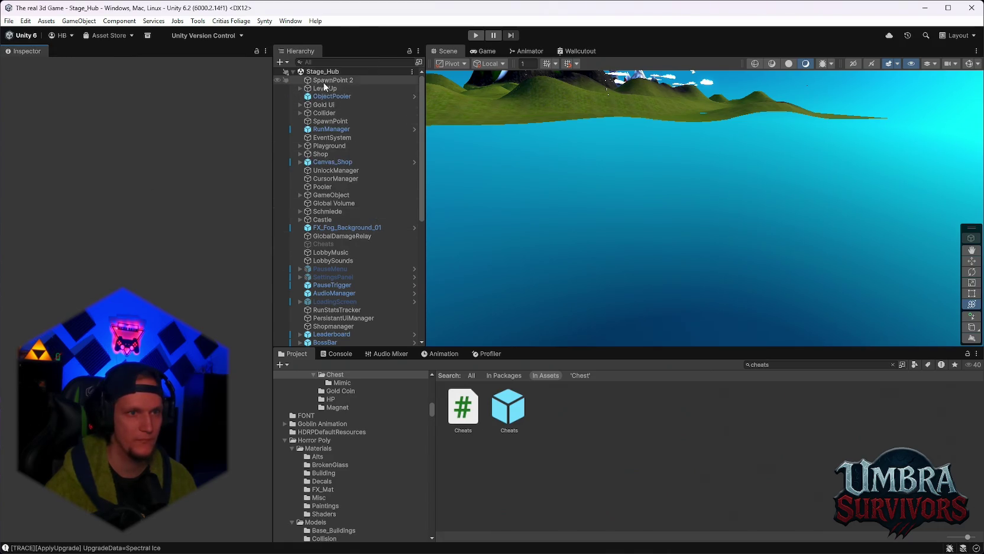
pyautogui.click(300, 88)
pyautogui.click(321, 96)
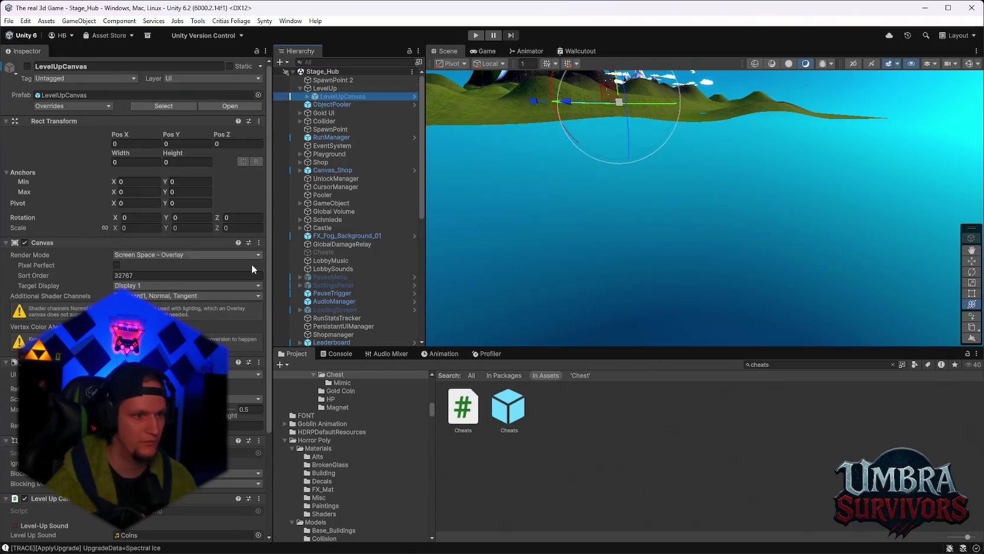
pyautogui.scroll(-3, 227, 236)
pyautogui.scroll(-2, 227, 237)
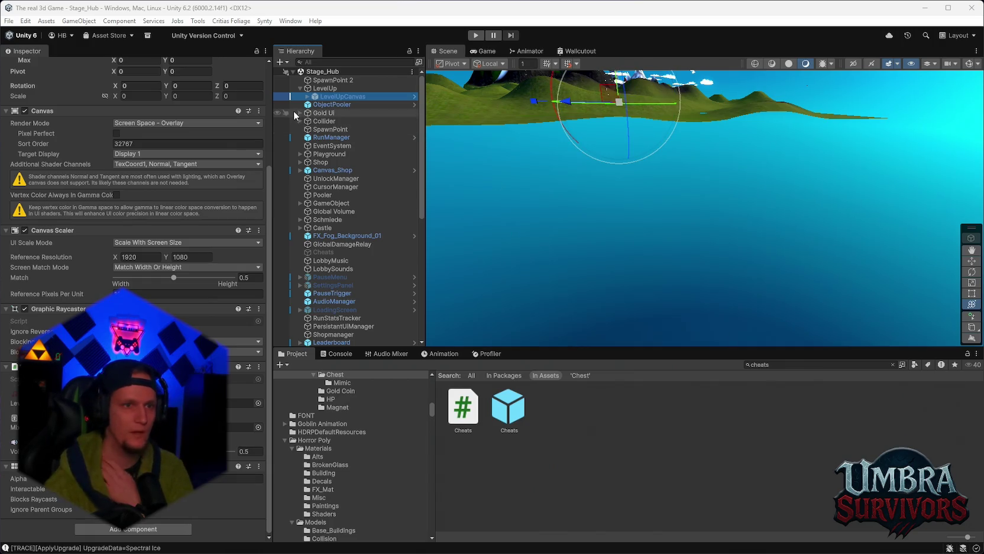
# Check the recent scenes list and close it without switching scenes.
pyautogui.click(9, 21)
pyautogui.moveTo(55, 57)
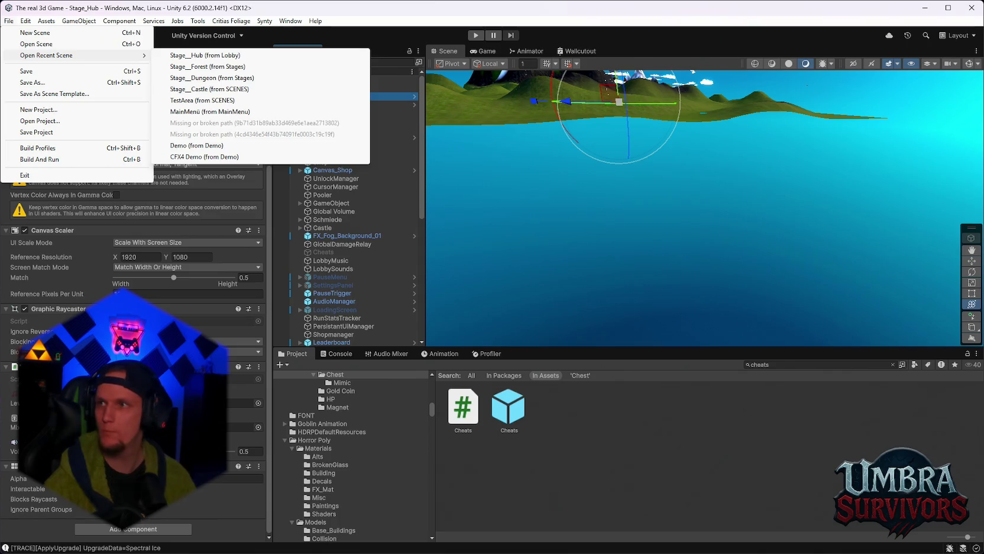
pyautogui.press('Escape')
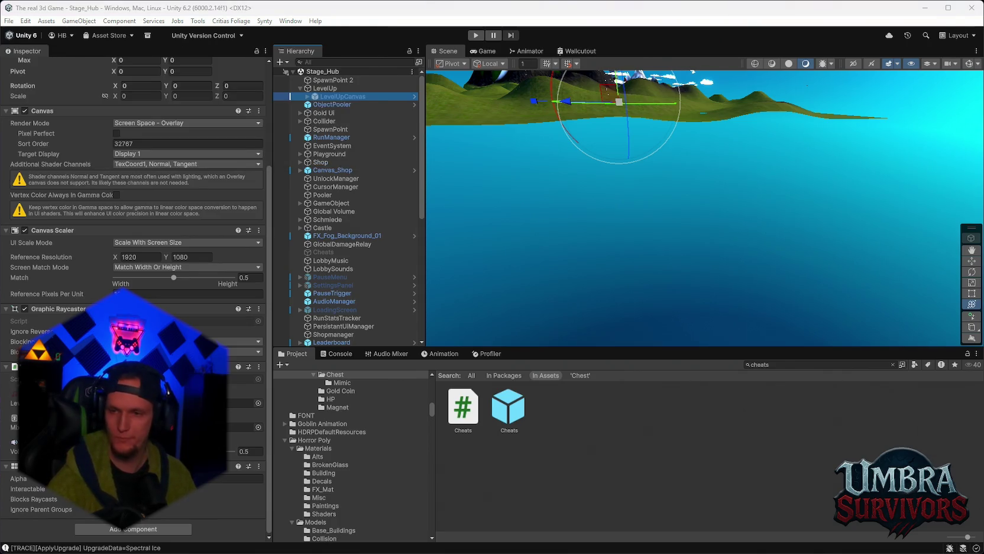
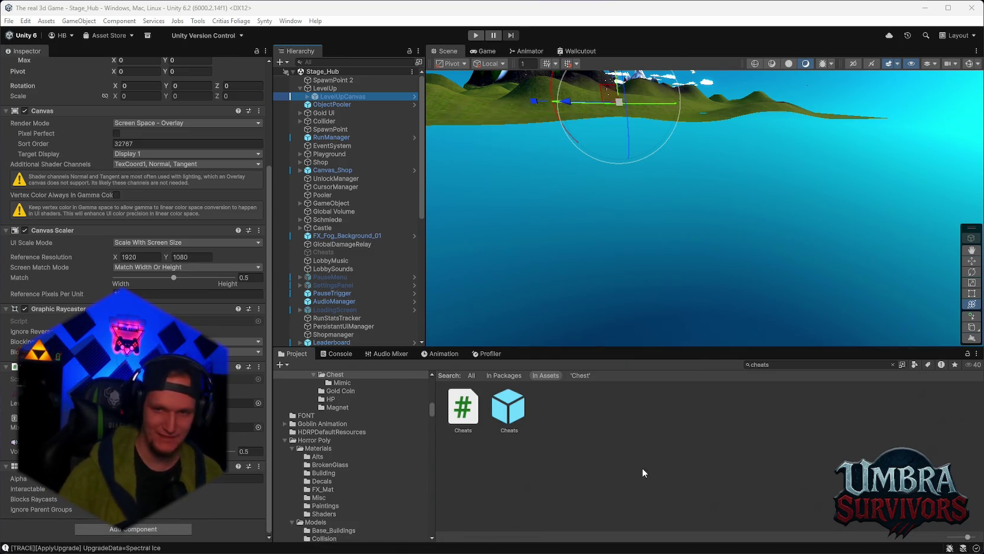
# Glance at the patch and TODO notes in Notepad, then return to Unity.
pyautogui.moveTo(561, 518)
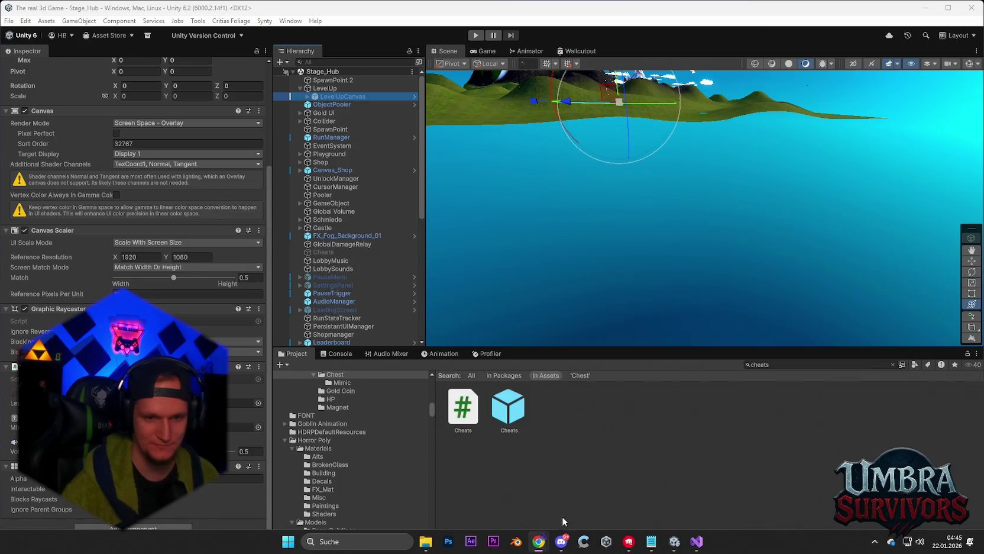
pyautogui.click(651, 541)
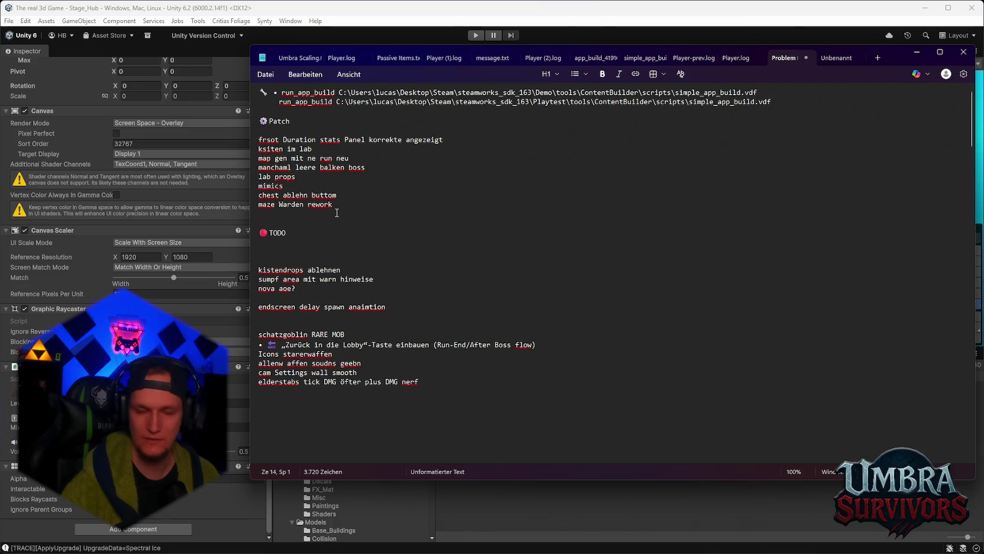
pyautogui.click(560, 492)
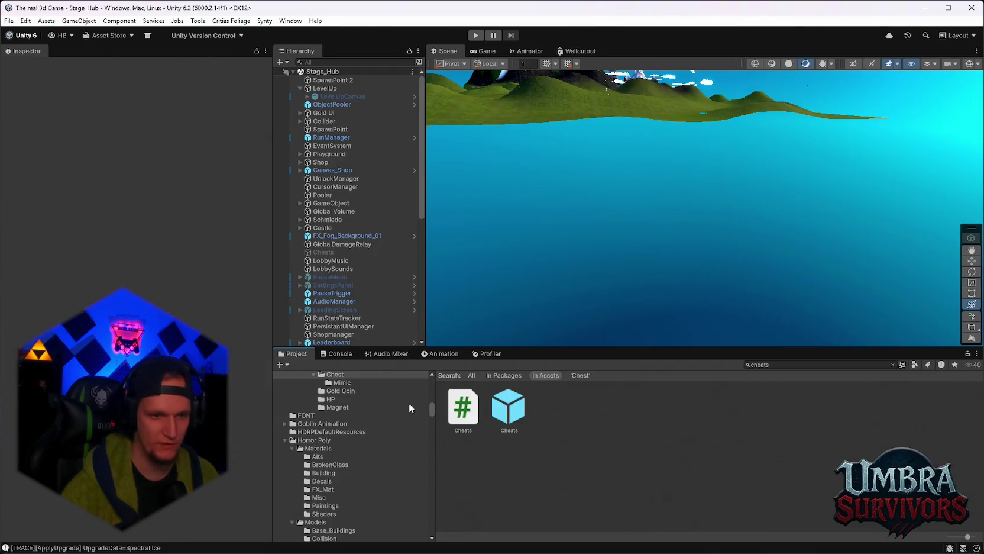
# Clear the 'cheats' Project search and show the Chest item-drops folder contents.
pyautogui.click(777, 365)
pyautogui.press('BackSpace')
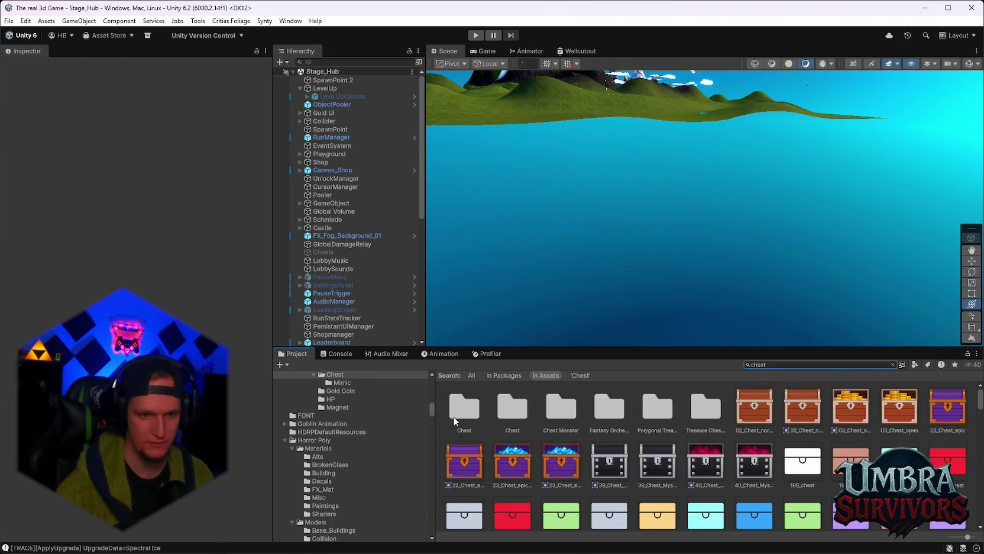
pyautogui.click(455, 420)
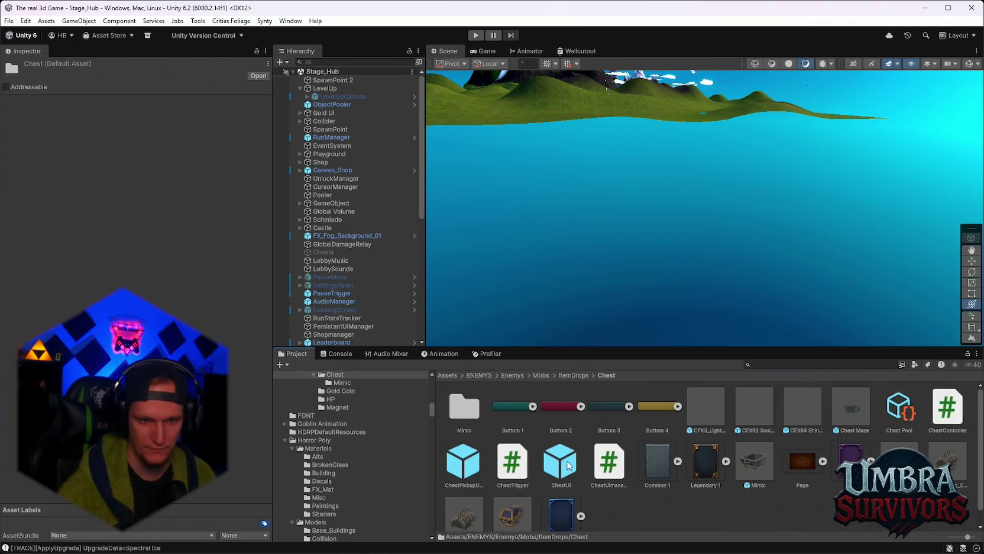
# Load the recent Stage_Forest scene.
pyautogui.doubleClick(568, 465)
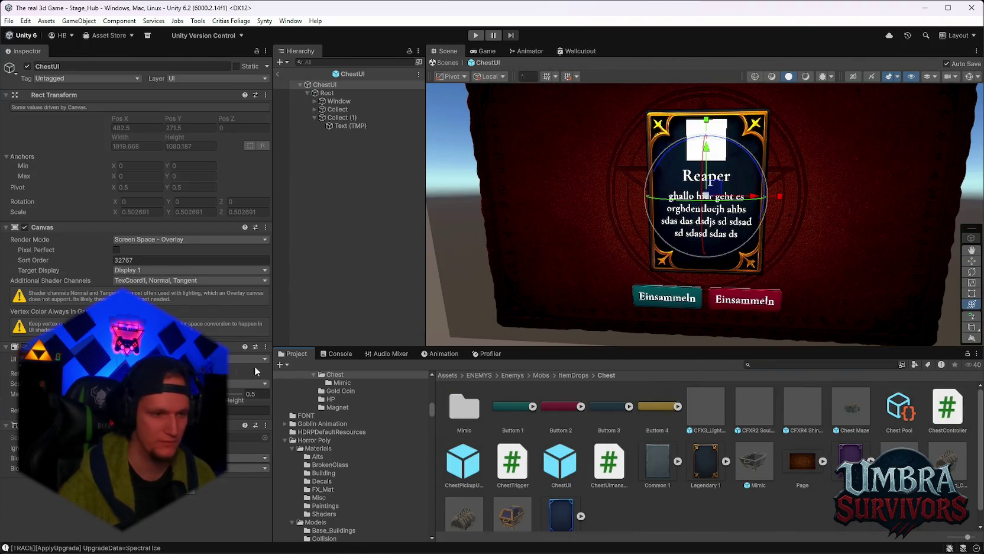
pyautogui.click(9, 21)
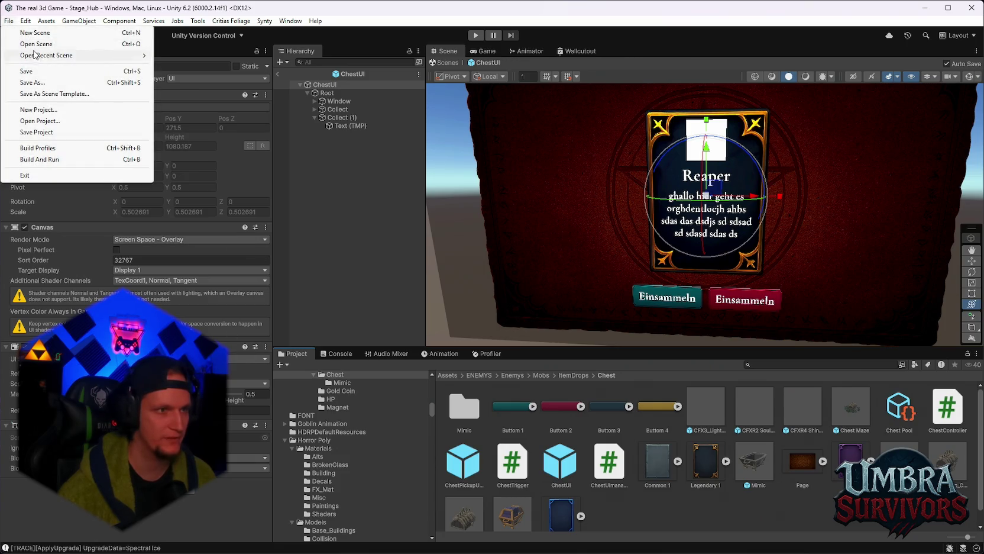
pyautogui.moveTo(55, 60)
pyautogui.click(195, 67)
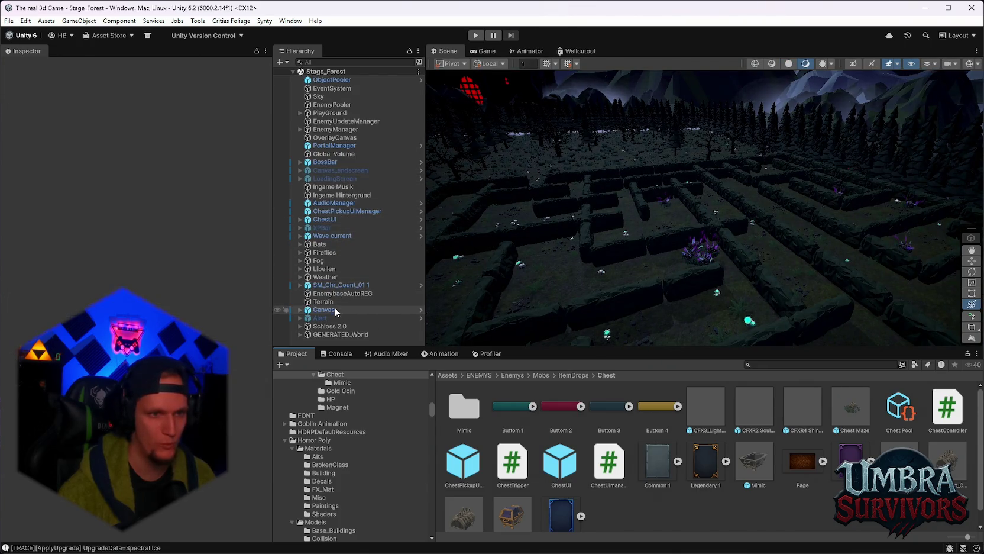
# Open the ChestUI prefab in isolation from the Hierarchy.
pyautogui.click(329, 218)
pyautogui.rightClick(328, 219)
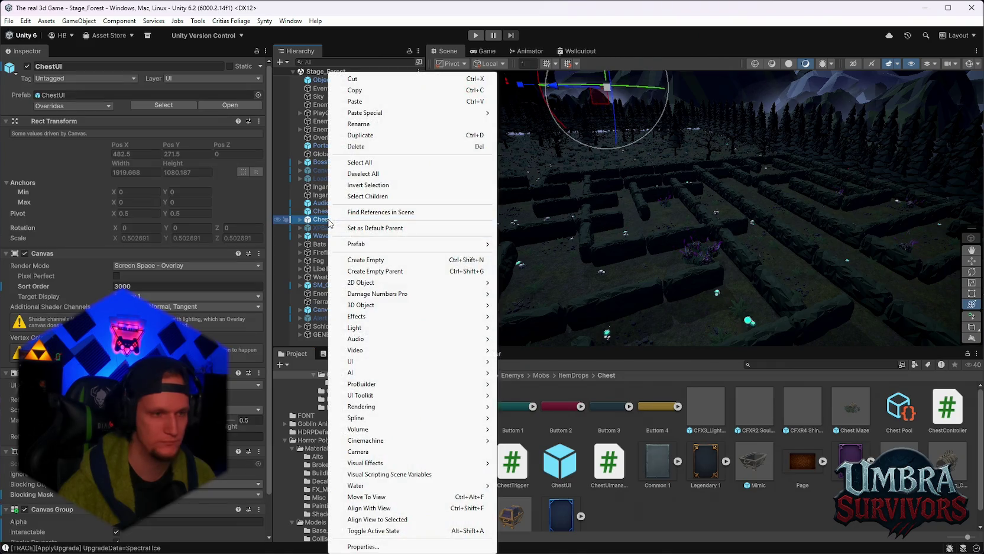
pyautogui.press('Escape')
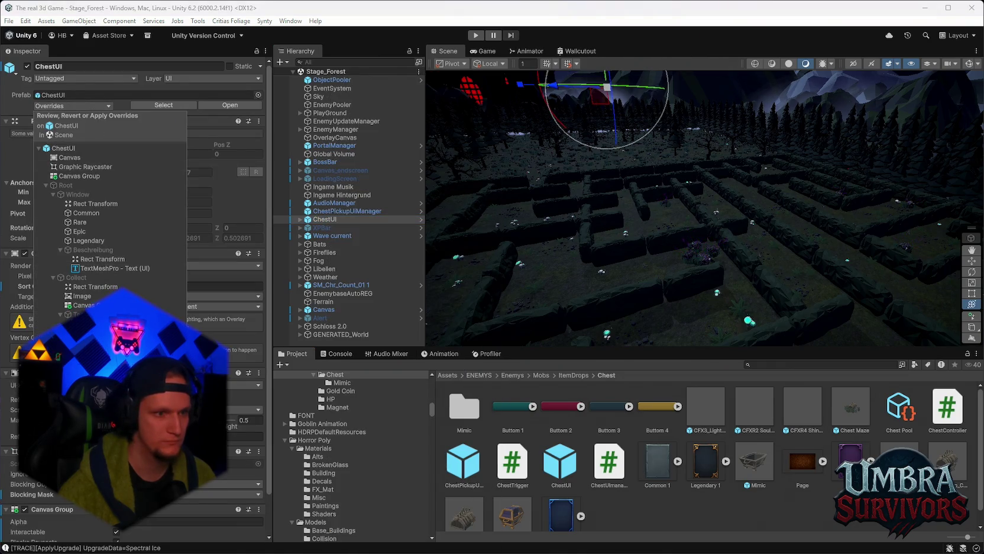
pyautogui.rightClick(324, 219)
pyautogui.moveTo(384, 244)
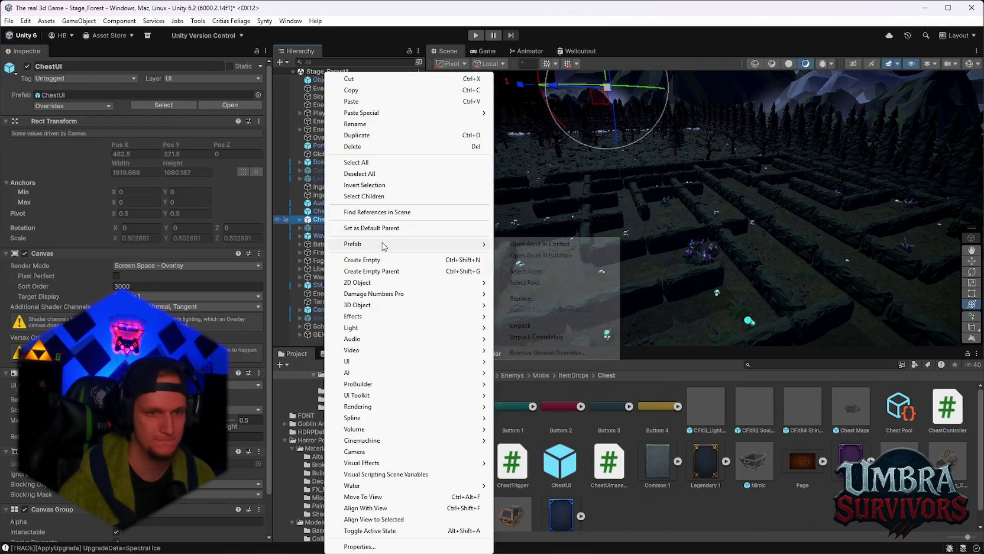
pyautogui.click(516, 255)
pyautogui.scroll(3, 678, 256)
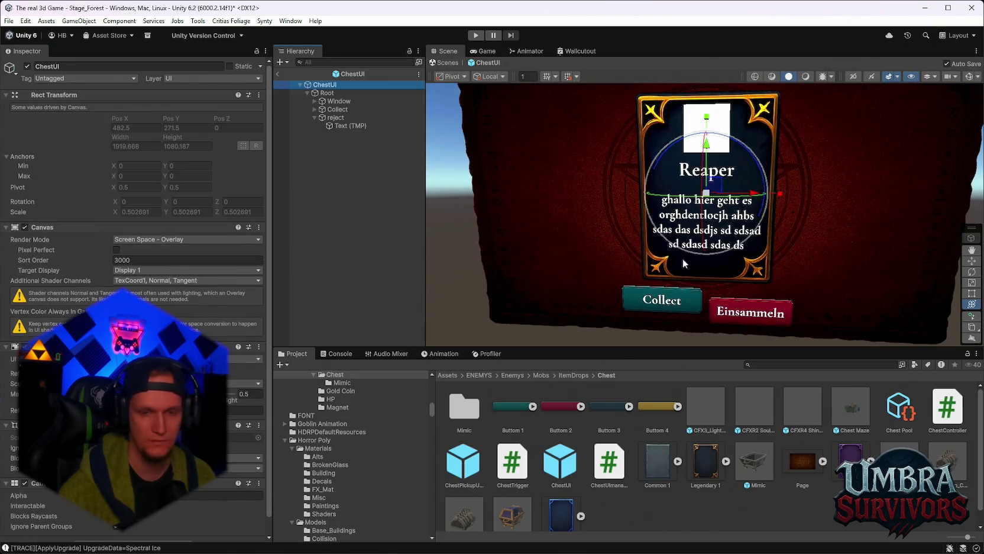
# Move the red reject button up beside Collect, matching its Pos Y of -317.
pyautogui.press('y')
pyautogui.click(702, 280)
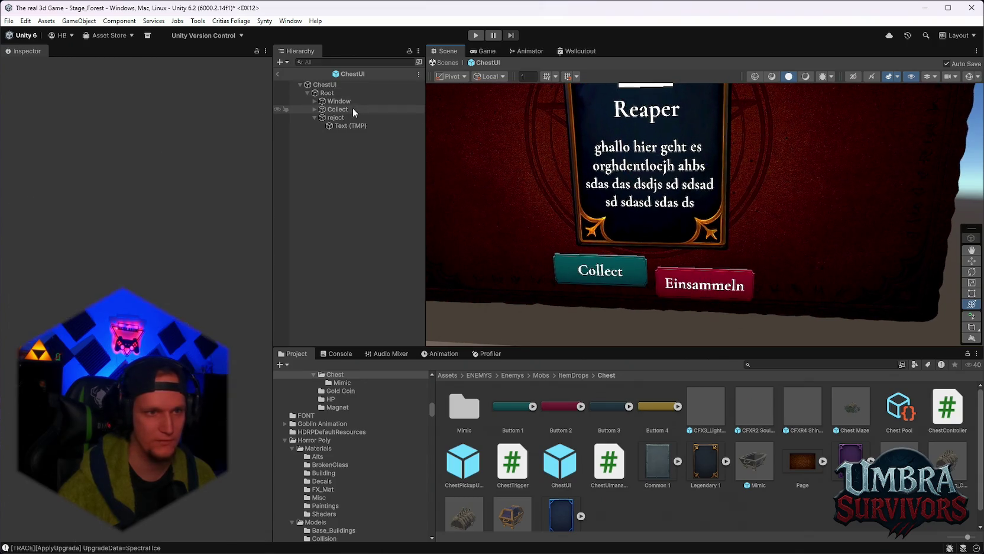
pyautogui.moveTo(705, 243); pyautogui.dragTo(705, 234)
pyautogui.click(335, 109)
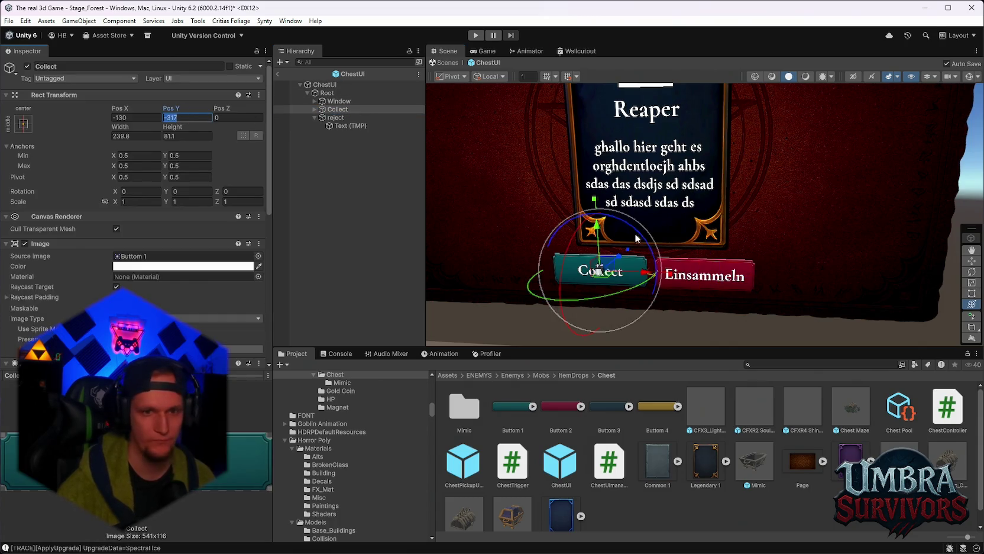
pyautogui.click(322, 119)
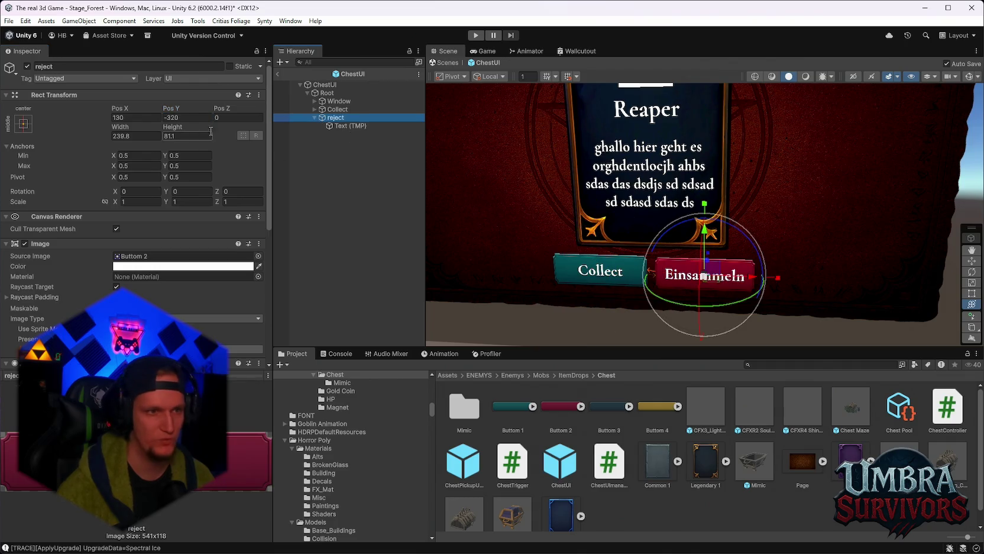
pyautogui.click(189, 118)
pyautogui.write('-317')
pyautogui.press('Return')
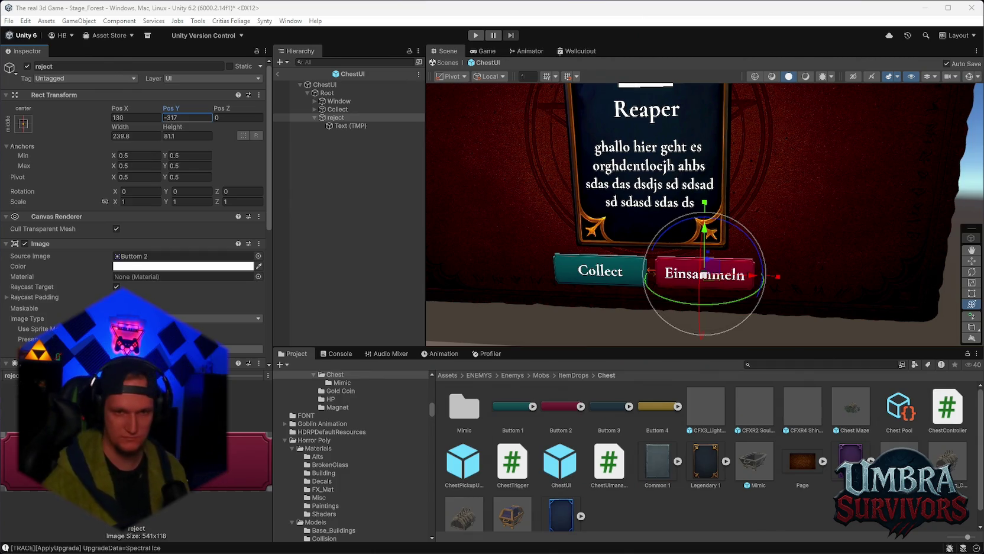
pyautogui.click(340, 126)
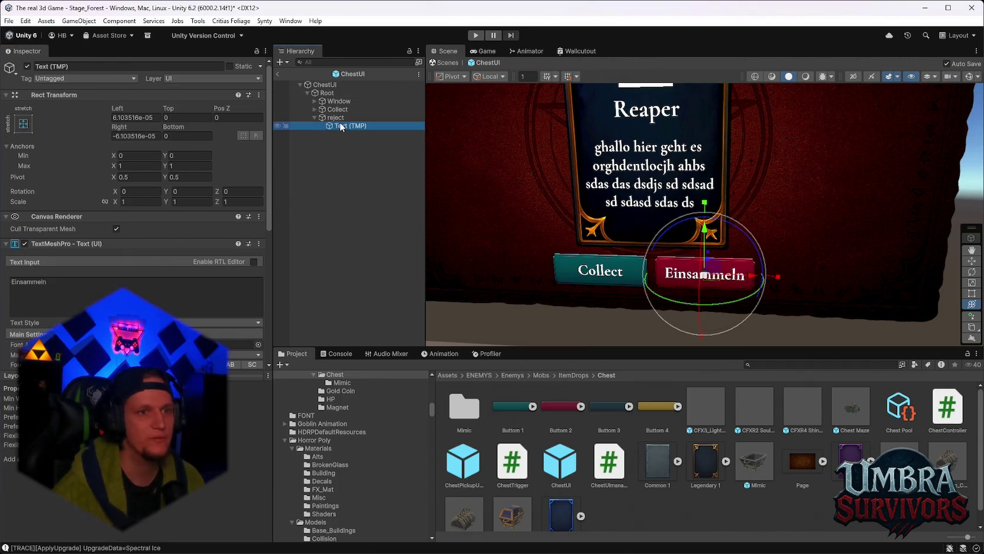
# Change the red button's label to 'Trade for EXP' and set its font size to 34.
pyautogui.click(73, 288)
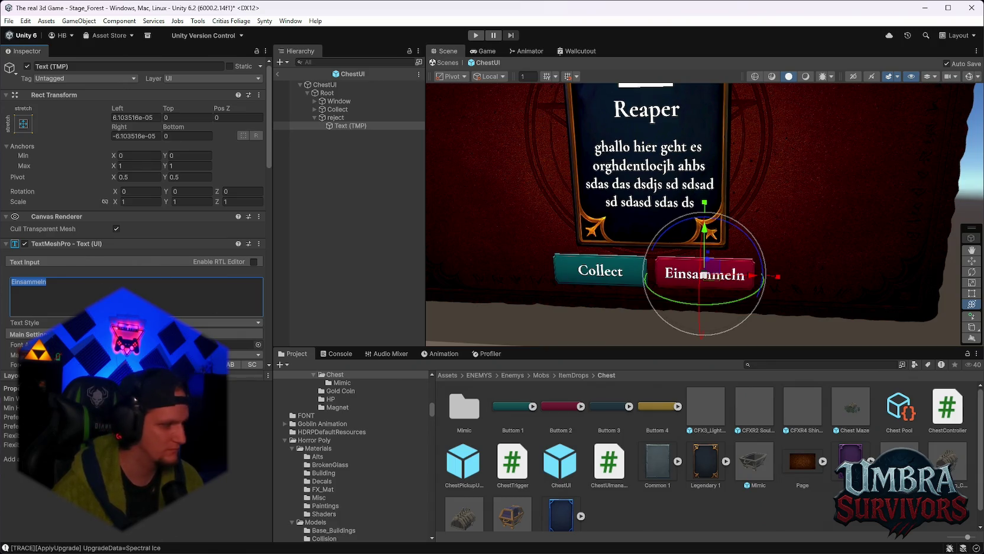
pyautogui.write('Trade for EXP')
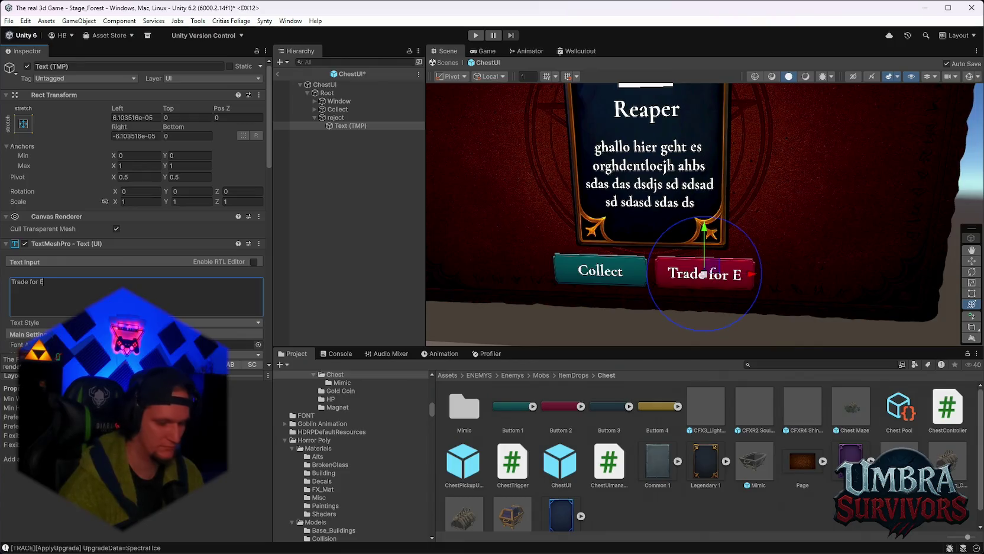
pyautogui.scroll(8, 709, 299)
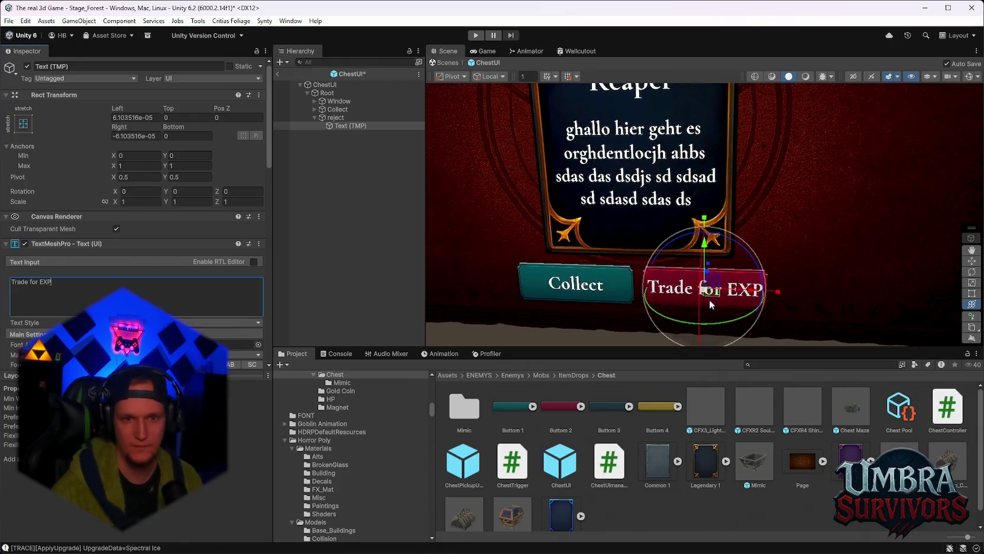
pyautogui.scroll(-6, 720, 253)
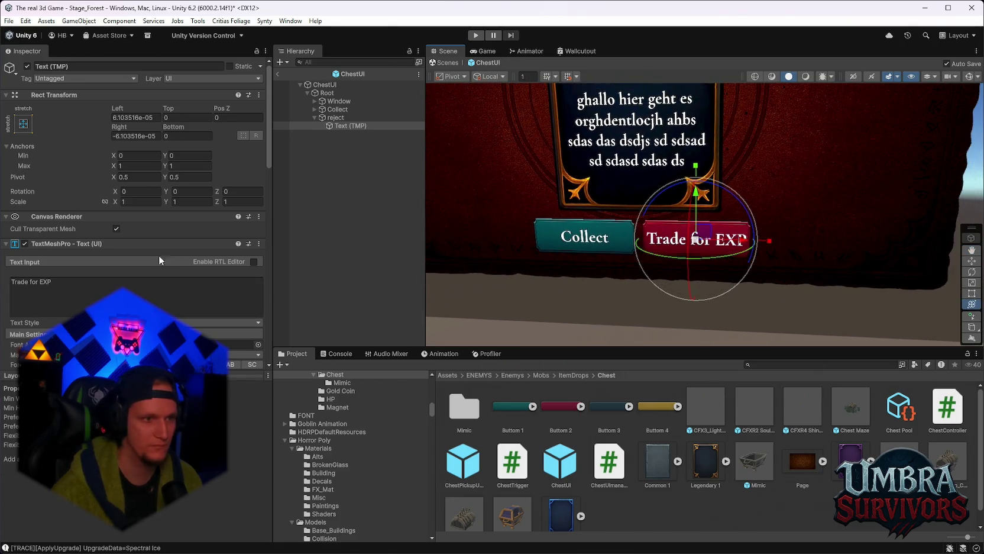
pyautogui.scroll(-3, 159, 256)
pyautogui.click(125, 292)
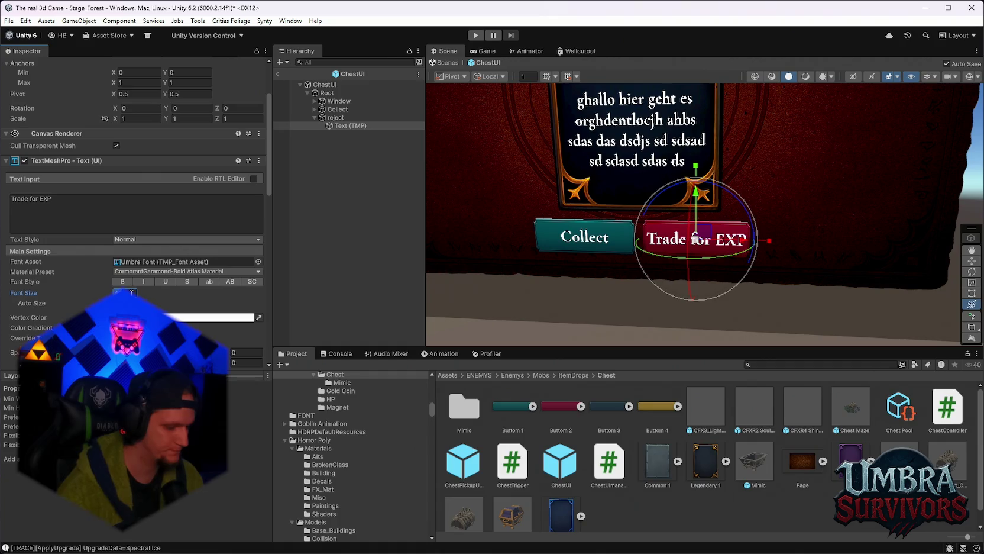
pyautogui.write('34')
pyautogui.moveTo(646, 243)
pyautogui.mouseDown()
pyautogui.moveTo(798, 182)
pyautogui.moveTo(640, 257)
pyautogui.moveTo(683, 251)
pyautogui.moveTo(643, 245)
pyautogui.mouseUp()
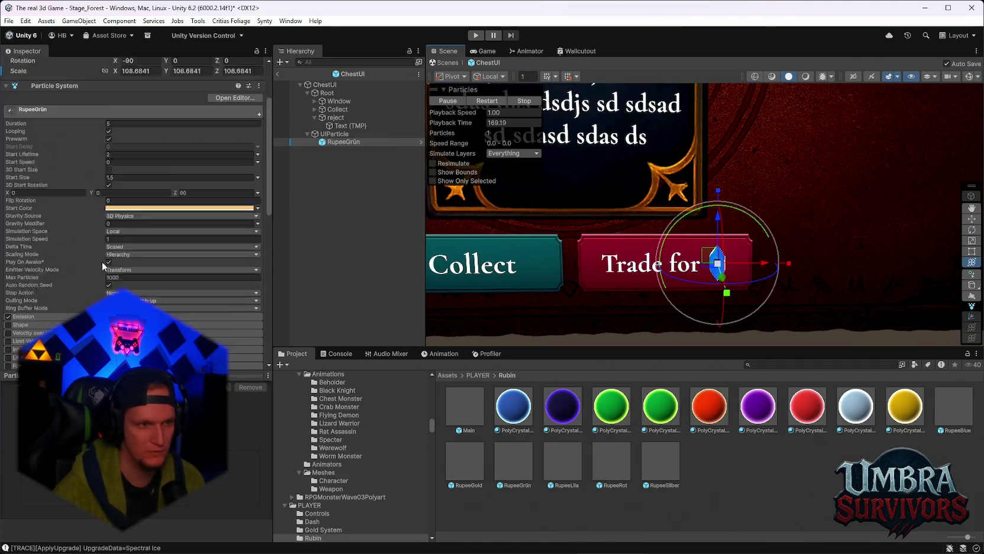
# Try PolyCrystalGreen and PolyCrystalDark on the rupee particle, settling on PolyCrystalBlue.
pyautogui.moveTo(450, 365); pyautogui.dragTo(143, 236)
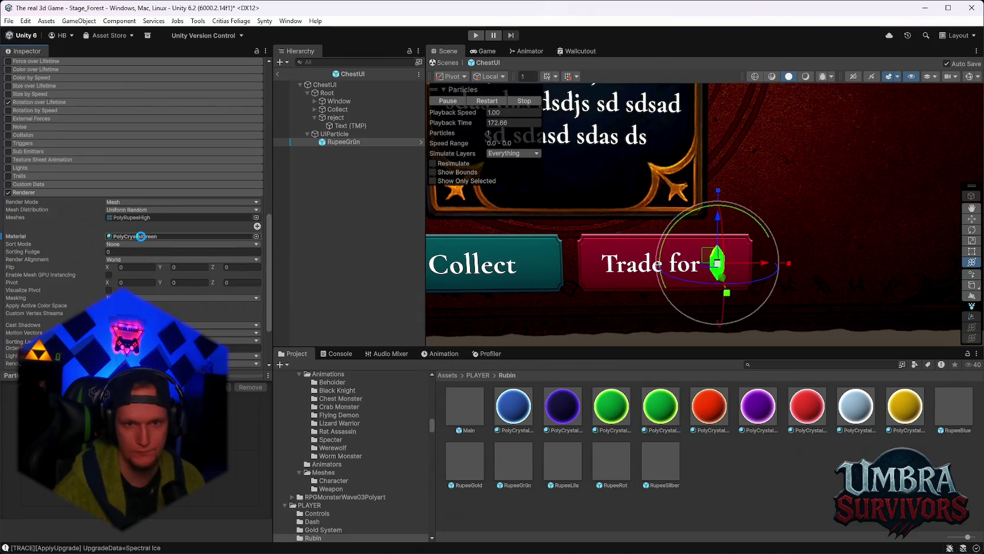
pyautogui.moveTo(596, 335); pyautogui.dragTo(802, 178)
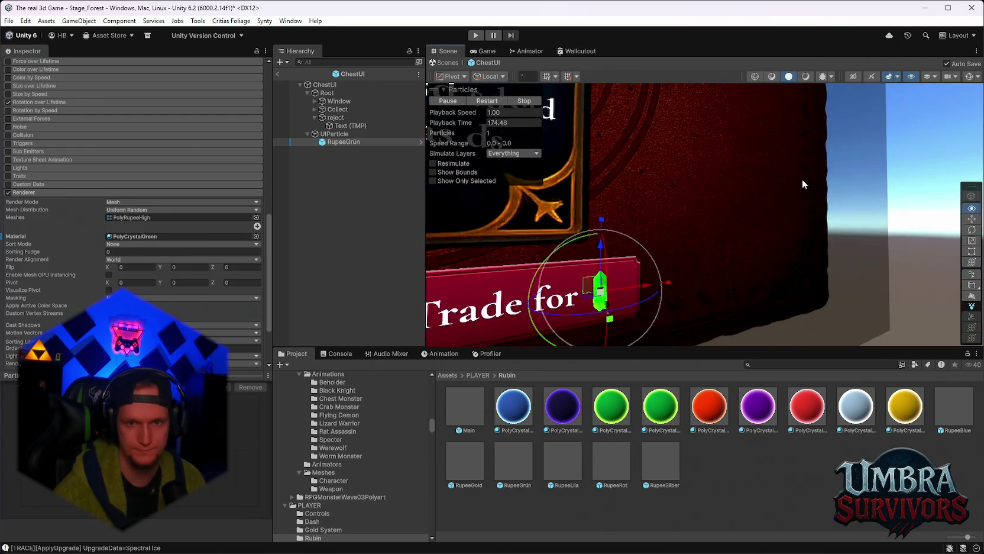
pyautogui.moveTo(896, 185)
pyautogui.mouseDown()
pyautogui.moveTo(739, 206)
pyautogui.moveTo(765, 242)
pyautogui.moveTo(737, 196)
pyautogui.moveTo(706, 256)
pyautogui.mouseUp()
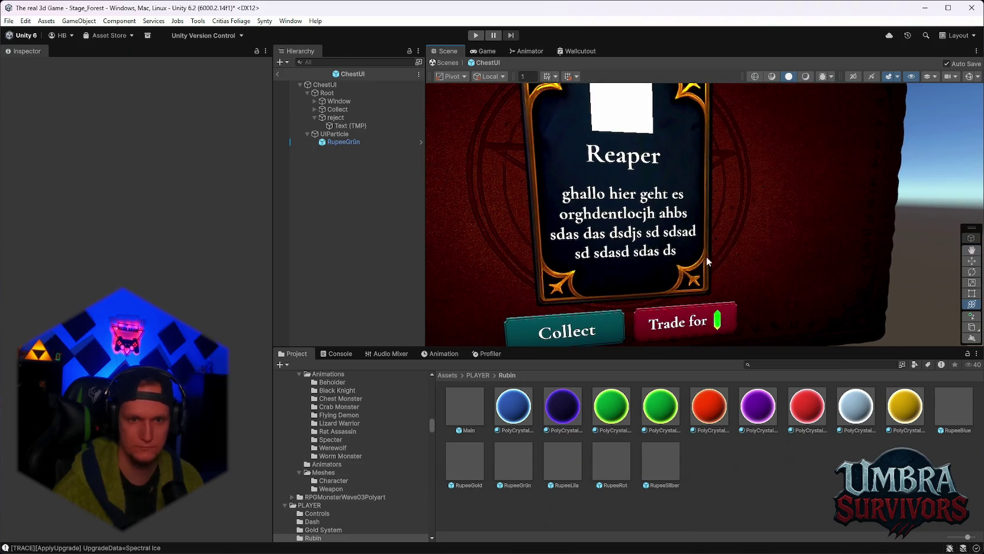
pyautogui.click(720, 322)
pyautogui.scroll(-15, 187, 241)
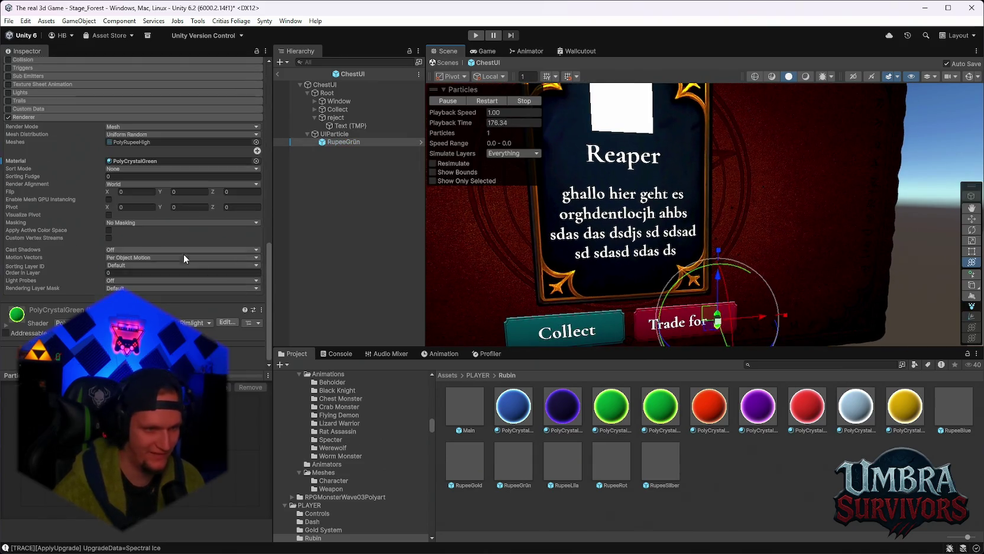
pyautogui.moveTo(174, 234); pyautogui.dragTo(177, 161)
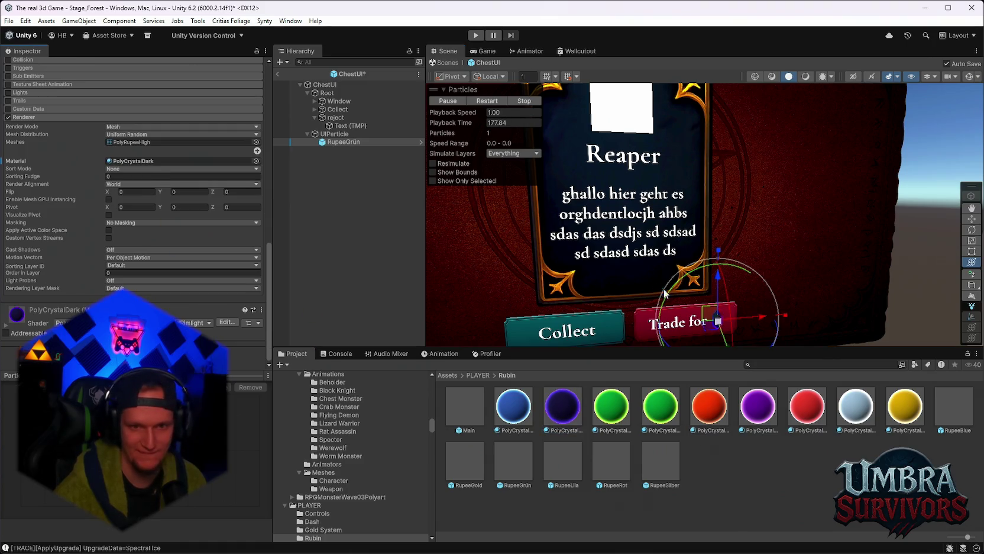
pyautogui.scroll(3, 659, 277)
pyautogui.moveTo(534, 411); pyautogui.dragTo(148, 169)
pyautogui.moveTo(828, 237)
pyautogui.mouseDown()
pyautogui.moveTo(729, 227)
pyautogui.moveTo(740, 223)
pyautogui.moveTo(750, 274)
pyautogui.moveTo(733, 248)
pyautogui.moveTo(736, 256)
pyautogui.moveTo(719, 248)
pyautogui.moveTo(740, 283)
pyautogui.moveTo(738, 256)
pyautogui.mouseUp()
pyautogui.click(770, 226)
pyautogui.scroll(-5, 740, 273)
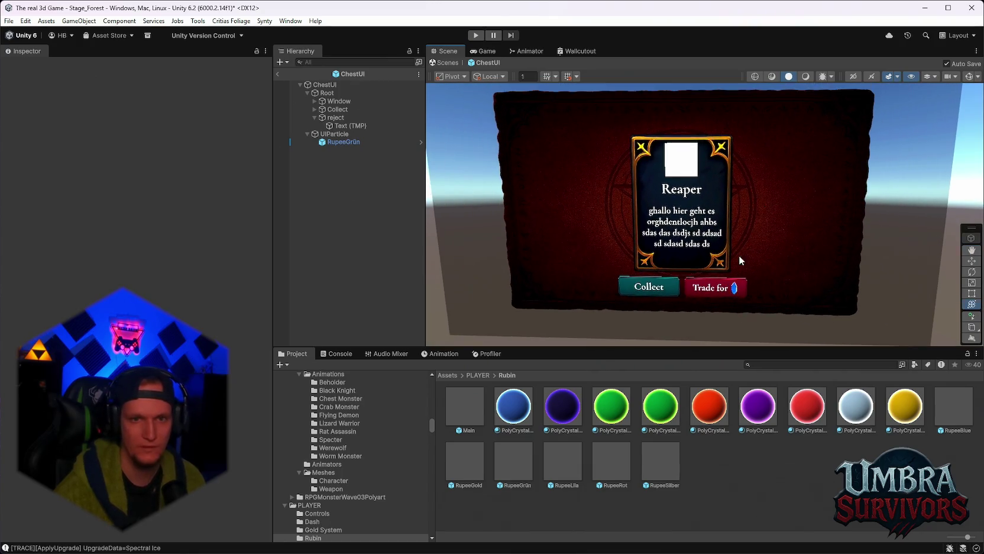
# Refresh the UIParticle's particle systems, leaving animatable properties at Nothing.
pyautogui.click(334, 133)
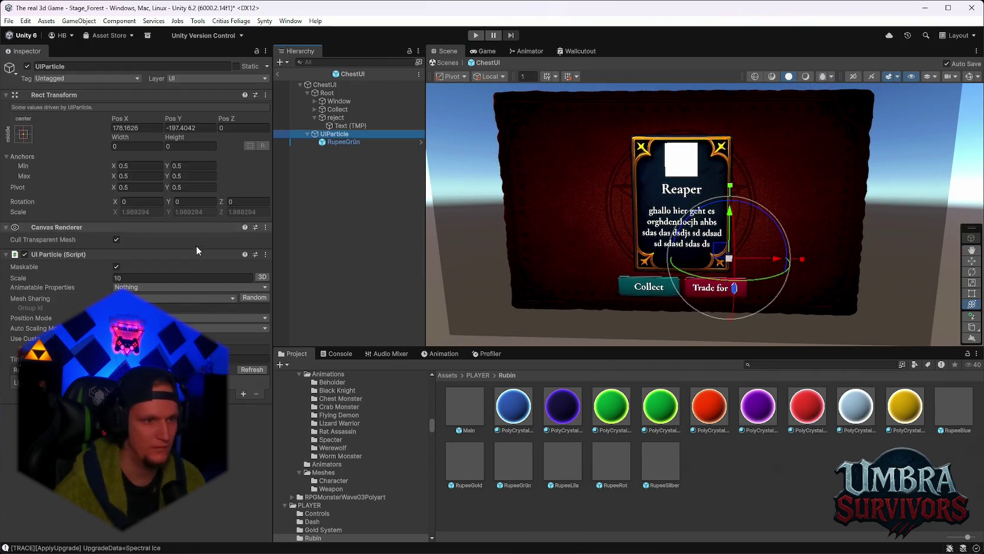
pyautogui.click(249, 369)
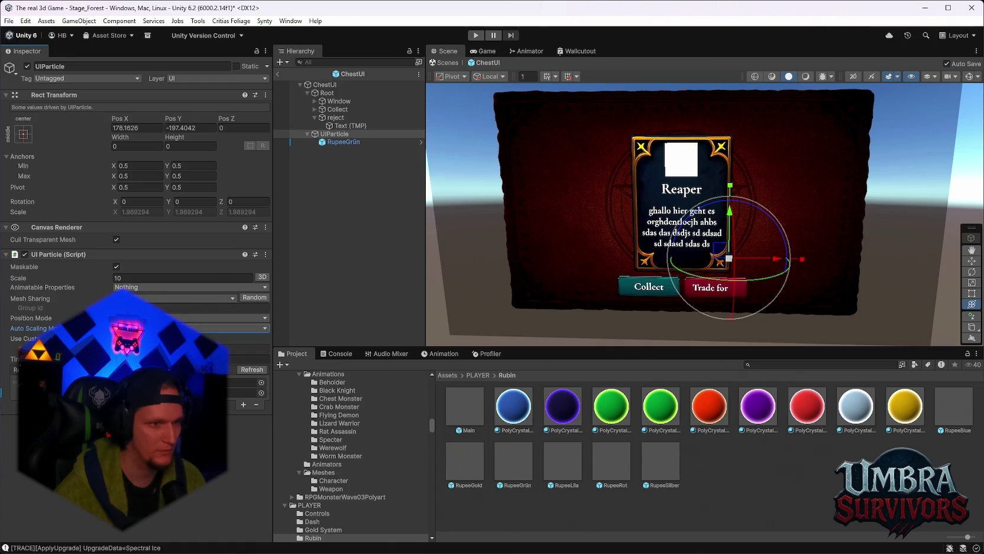
pyautogui.click(128, 288)
pyautogui.click(84, 287)
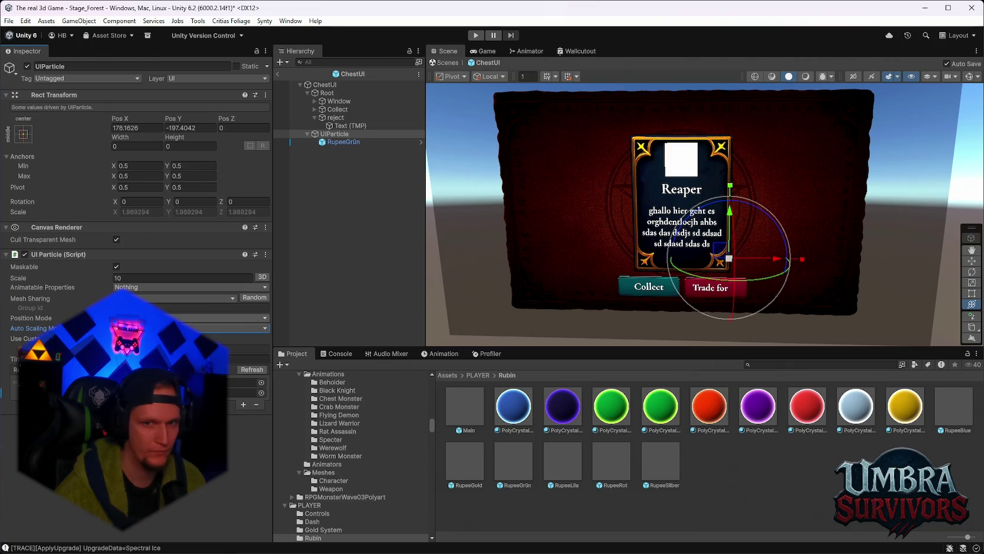
pyautogui.scroll(3, 669, 202)
pyautogui.moveTo(669, 202)
pyautogui.mouseDown()
pyautogui.moveTo(682, 225)
pyautogui.moveTo(599, 256)
pyautogui.mouseUp()
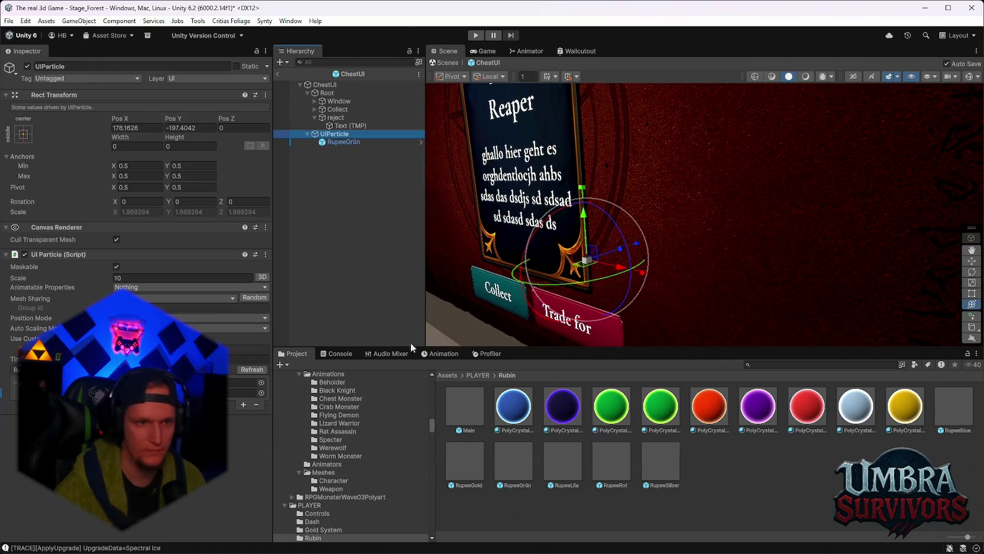
# Raise the UI Particle scale to 100 and drag the UIParticle back and left.
pyautogui.click(329, 143)
pyautogui.click(334, 134)
pyautogui.click(139, 278)
pyautogui.write('100')
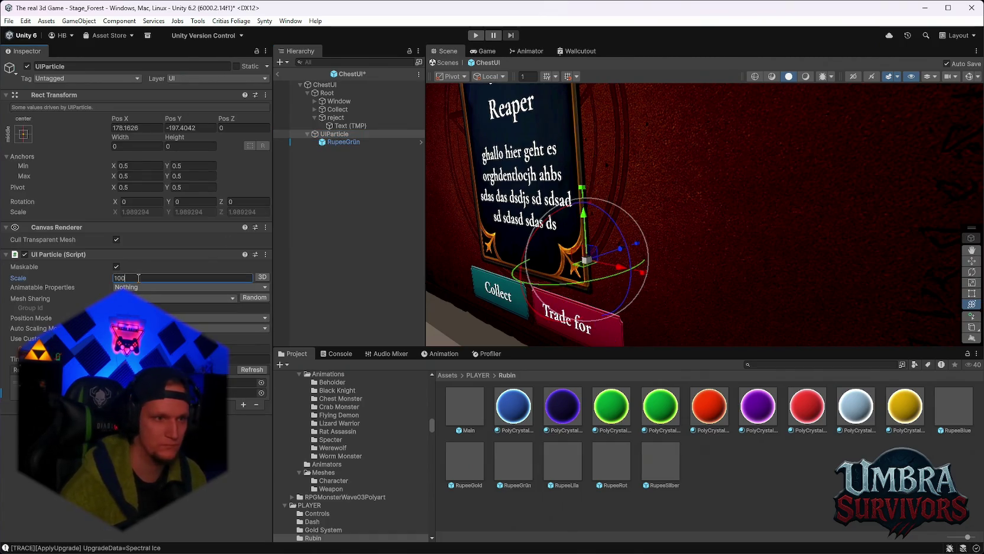
pyautogui.scroll(1, 728, 268)
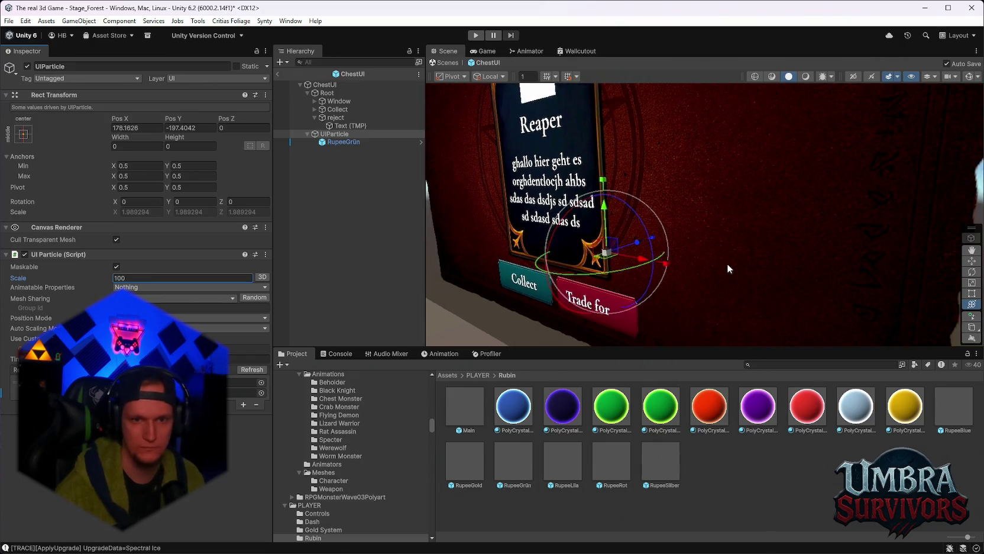
pyautogui.scroll(-3, 726, 264)
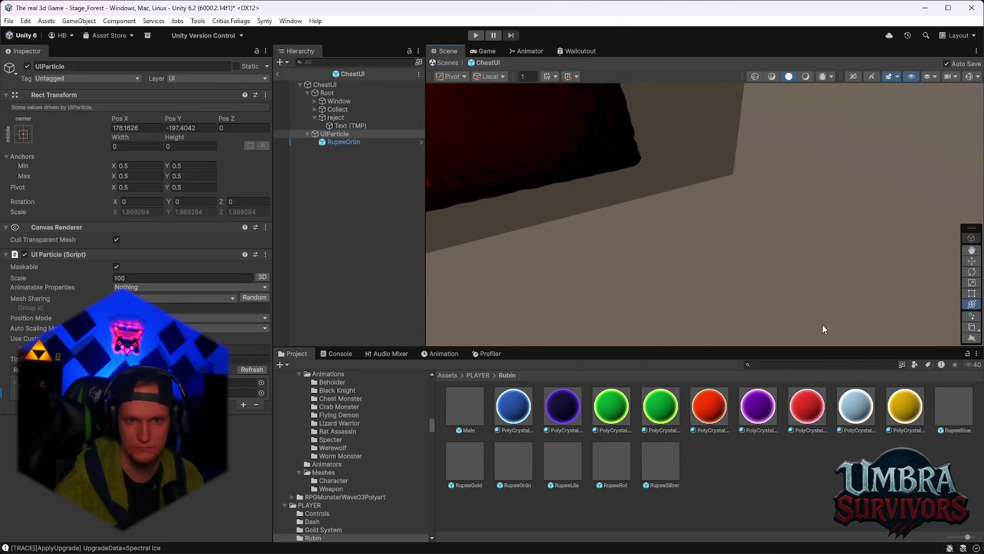
pyautogui.moveTo(772, 244)
pyautogui.mouseDown()
pyautogui.moveTo(676, 235)
pyautogui.moveTo(730, 172)
pyautogui.moveTo(753, 213)
pyautogui.moveTo(713, 152)
pyautogui.moveTo(773, 233)
pyautogui.moveTo(721, 150)
pyautogui.moveTo(750, 279)
pyautogui.moveTo(742, 254)
pyautogui.moveTo(727, 277)
pyautogui.mouseUp()
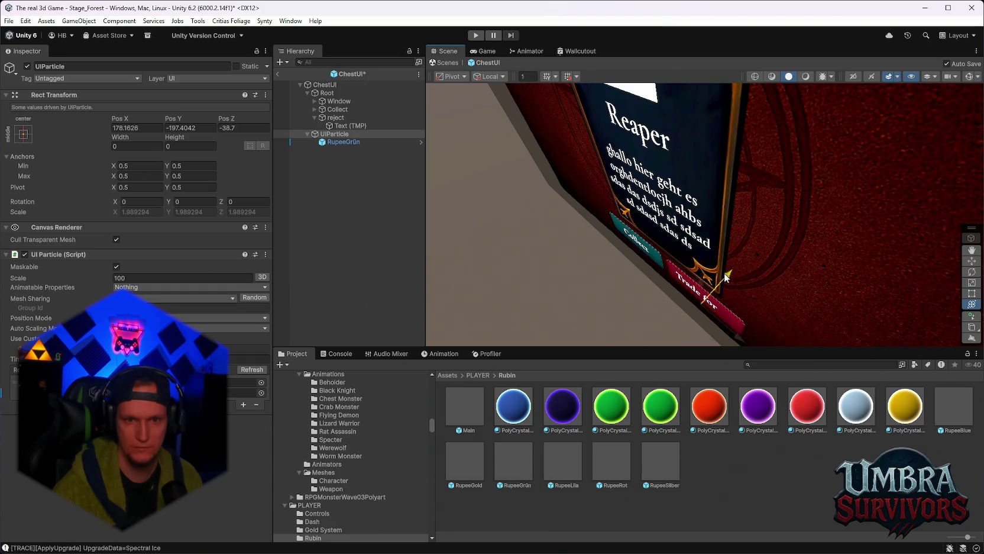
pyautogui.moveTo(858, 138)
pyautogui.mouseDown()
pyautogui.moveTo(830, 177)
pyautogui.moveTo(786, 188)
pyautogui.moveTo(728, 104)
pyautogui.moveTo(680, 82)
pyautogui.moveTo(473, 59)
pyautogui.mouseUp()
pyautogui.scroll(-5, 679, 230)
pyautogui.moveTo(678, 231)
pyautogui.mouseDown()
pyautogui.moveTo(728, 236)
pyautogui.moveTo(704, 249)
pyautogui.mouseUp()
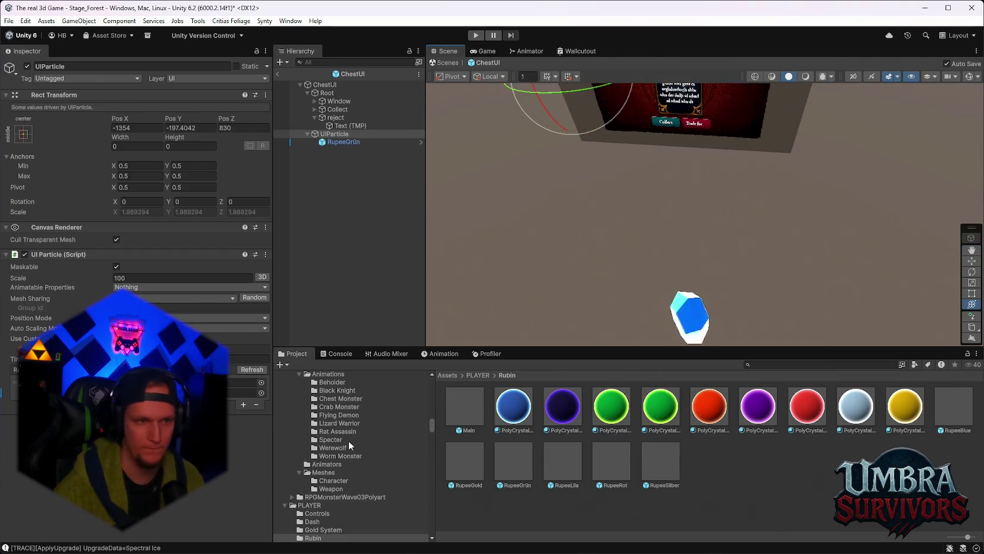
# Reset the RupeeGrün particle's position to 0, 0, 0.
pyautogui.click(344, 142)
pyautogui.doubleClick(140, 133)
pyautogui.write('0')
pyautogui.press('Tab')
pyautogui.write('0')
pyautogui.press('Tab')
pyautogui.write('0')
# Return the UI Particle scale to 10, frame it, and move it toward the card.
pyautogui.click(333, 135)
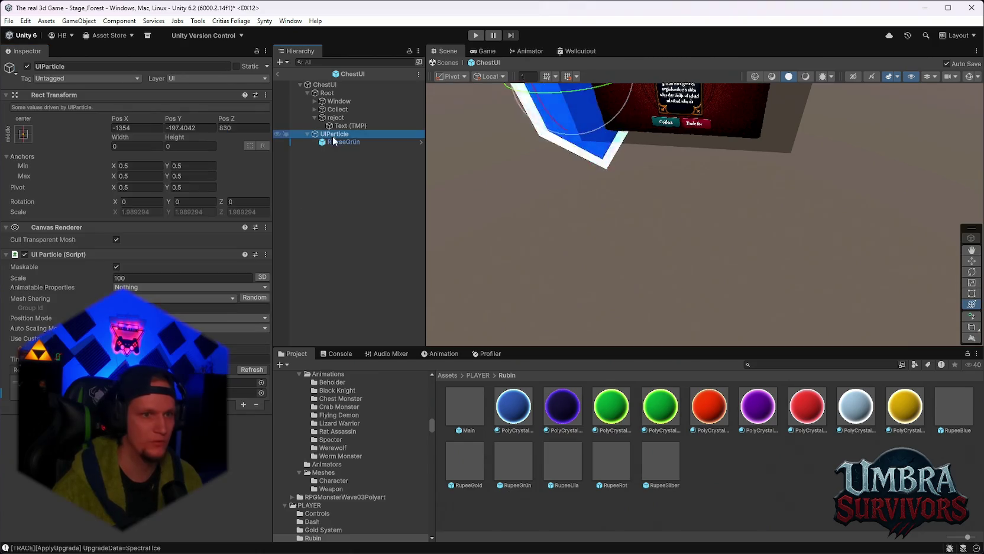
pyautogui.press('BackSpace')
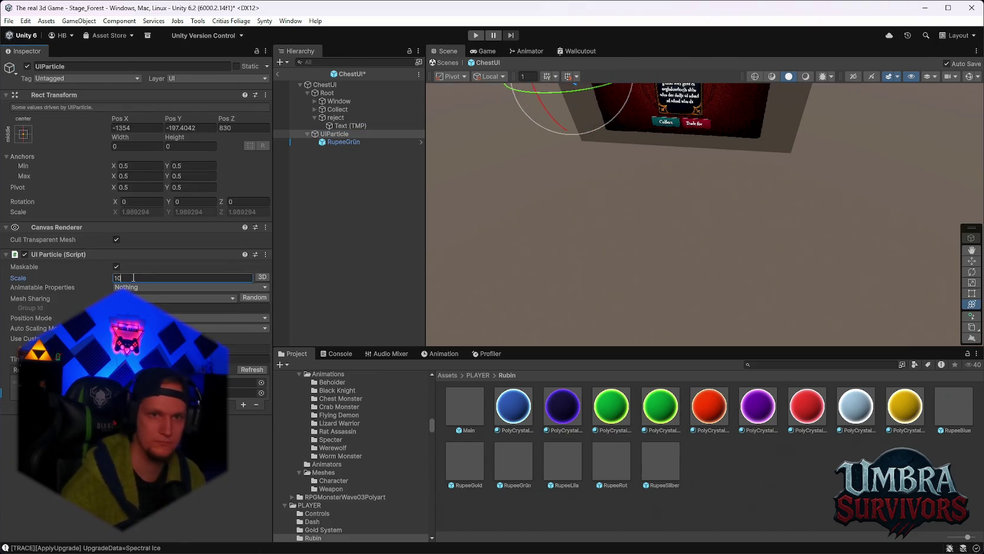
pyautogui.press('Return')
pyautogui.press('f')
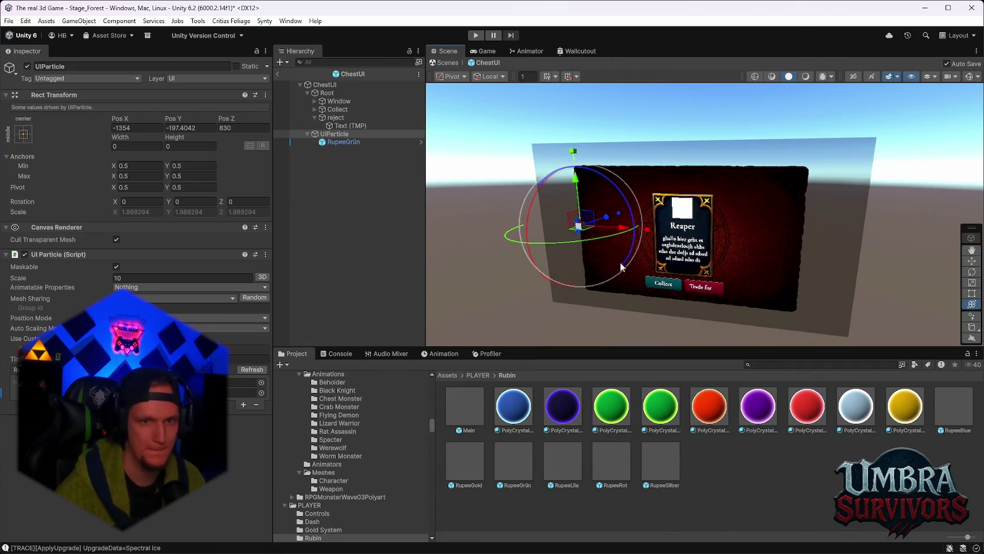
pyautogui.moveTo(619, 228); pyautogui.dragTo(725, 240)
# Try UI Particle scales 5 and 1, settling on 2.
pyautogui.scroll(3, 766, 258)
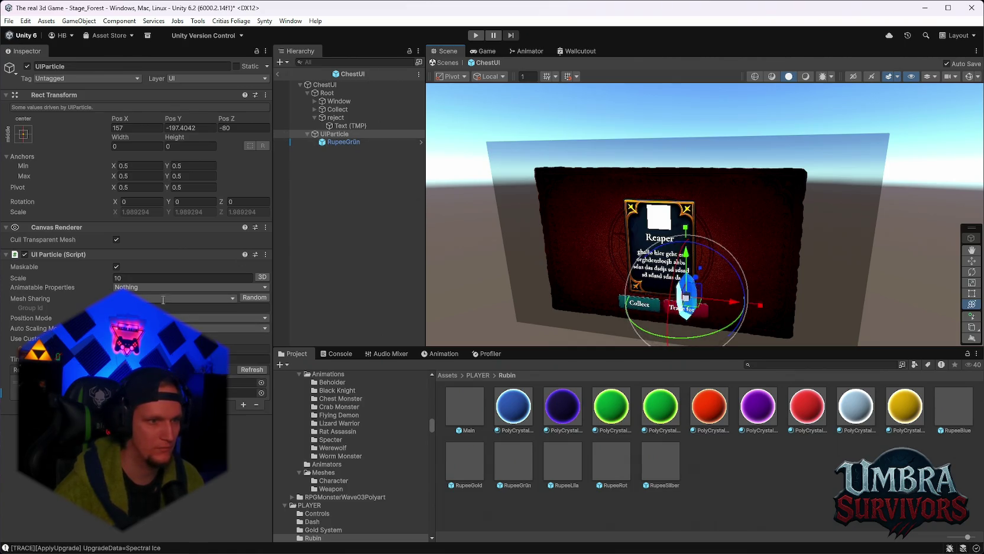
pyautogui.doubleClick(137, 278)
pyautogui.write('5')
pyautogui.scroll(6, 702, 274)
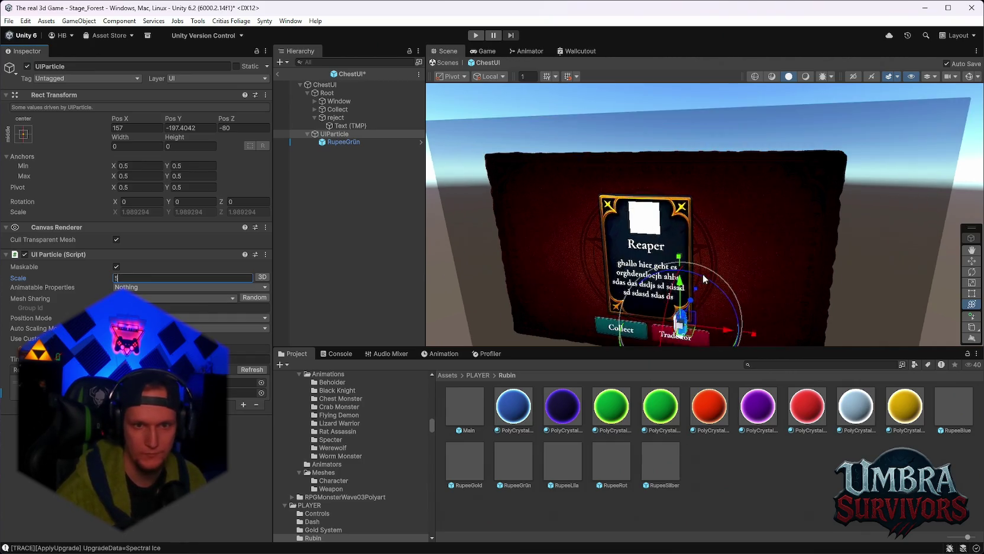
pyautogui.doubleClick(136, 277)
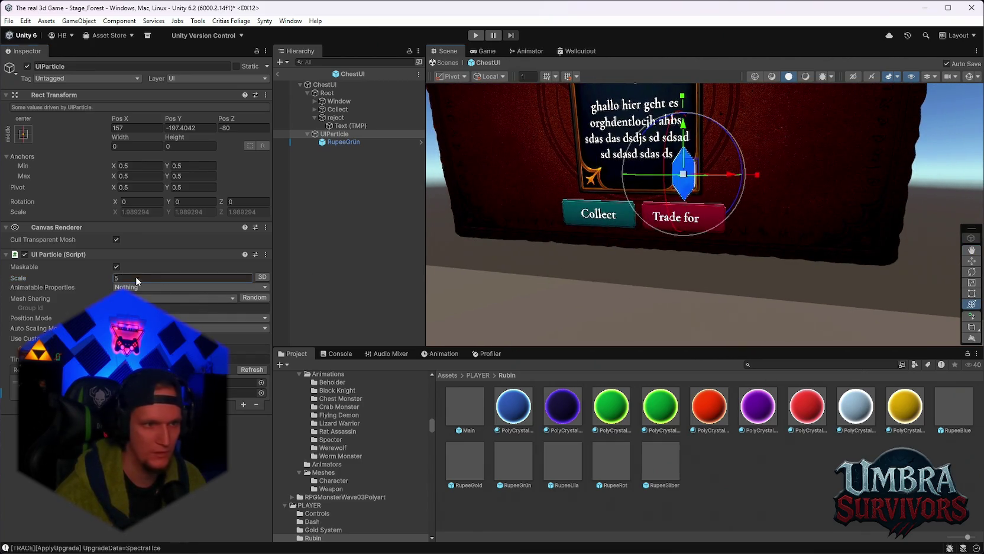
pyautogui.write('1')
pyautogui.scroll(2, 659, 243)
pyautogui.scroll(1, 659, 242)
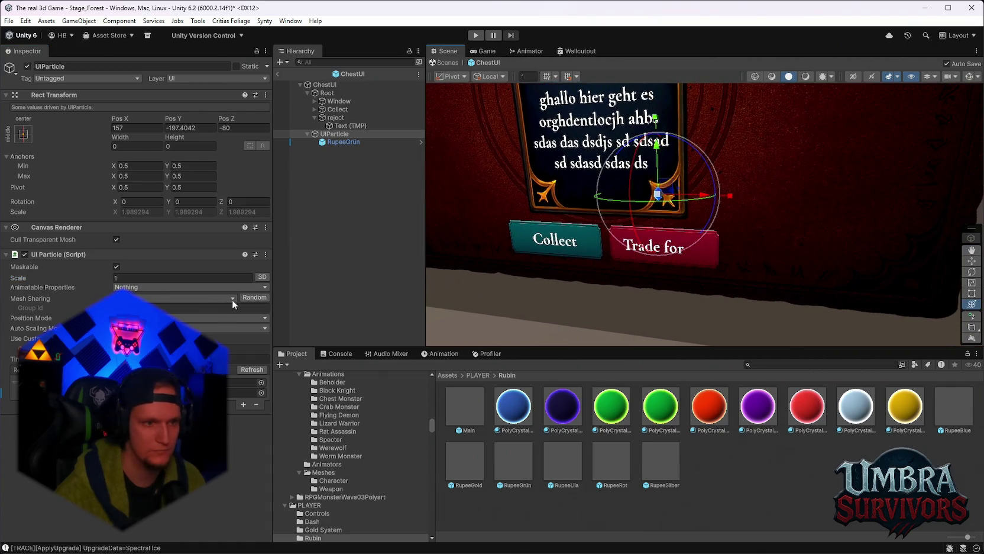
pyautogui.doubleClick(133, 277)
pyautogui.write('2')
# Drag the rupee onto the right end of the Trade for button.
pyautogui.moveTo(693, 200); pyautogui.dragTo(731, 200)
pyautogui.moveTo(696, 154)
pyautogui.mouseDown()
pyautogui.moveTo(690, 281)
pyautogui.moveTo(609, 346)
pyautogui.moveTo(615, 337)
pyautogui.mouseUp()
pyautogui.moveTo(628, 200)
pyautogui.mouseDown()
pyautogui.moveTo(669, 186)
pyautogui.moveTo(628, 227)
pyautogui.moveTo(697, 189)
pyautogui.moveTo(752, 191)
pyautogui.mouseUp()
pyautogui.scroll(3, 729, 176)
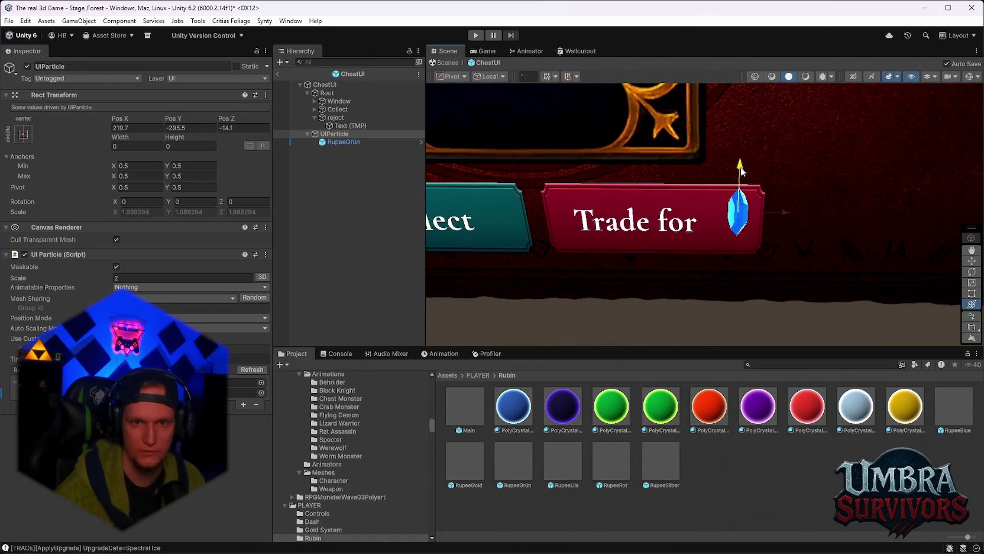
pyautogui.moveTo(788, 223)
pyautogui.mouseDown()
pyautogui.moveTo(633, 238)
pyautogui.moveTo(658, 239)
pyautogui.moveTo(646, 237)
pyautogui.moveTo(673, 224)
pyautogui.moveTo(644, 255)
pyautogui.moveTo(833, 188)
pyautogui.moveTo(654, 180)
pyautogui.moveTo(750, 236)
pyautogui.mouseUp()
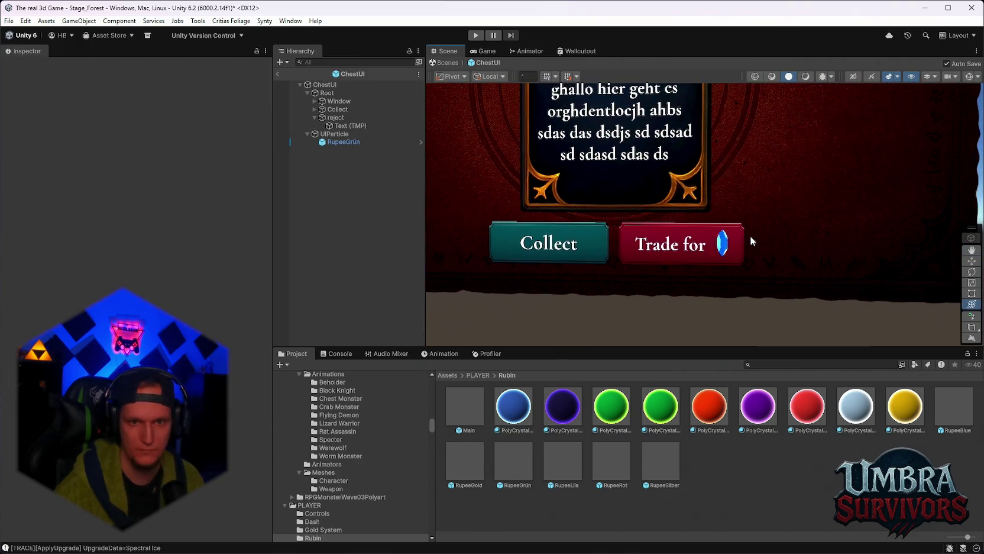
pyautogui.click(717, 252)
# Nudge the rupee's UIParticle down slightly to Pos Y -313.4.
pyautogui.click(717, 249)
pyautogui.click(718, 248)
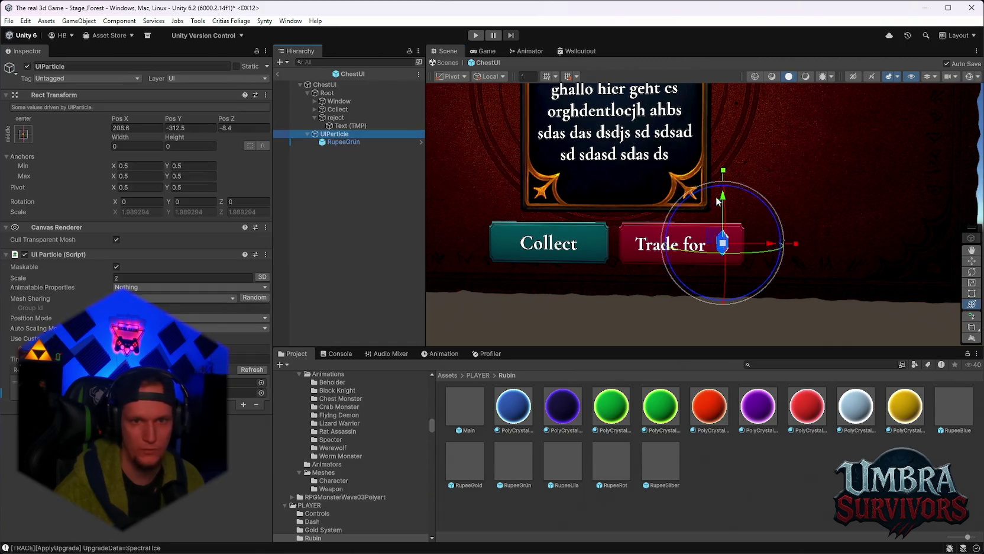
pyautogui.moveTo(725, 199); pyautogui.dragTo(723, 199)
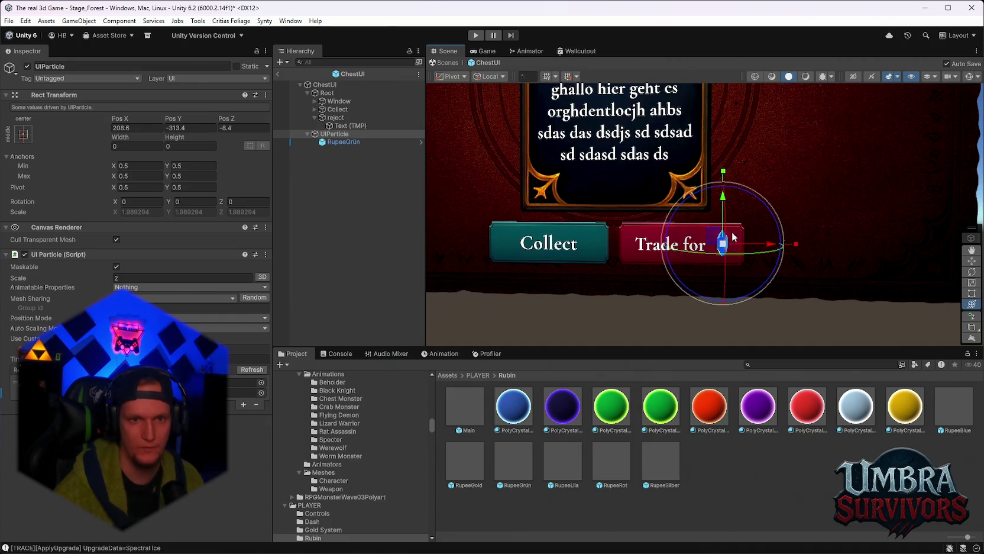
pyautogui.scroll(-5, 723, 201)
# Exit prefab editing back to Stage_Forest and review the ChestUI overrides unchanged.
pyautogui.click(283, 72)
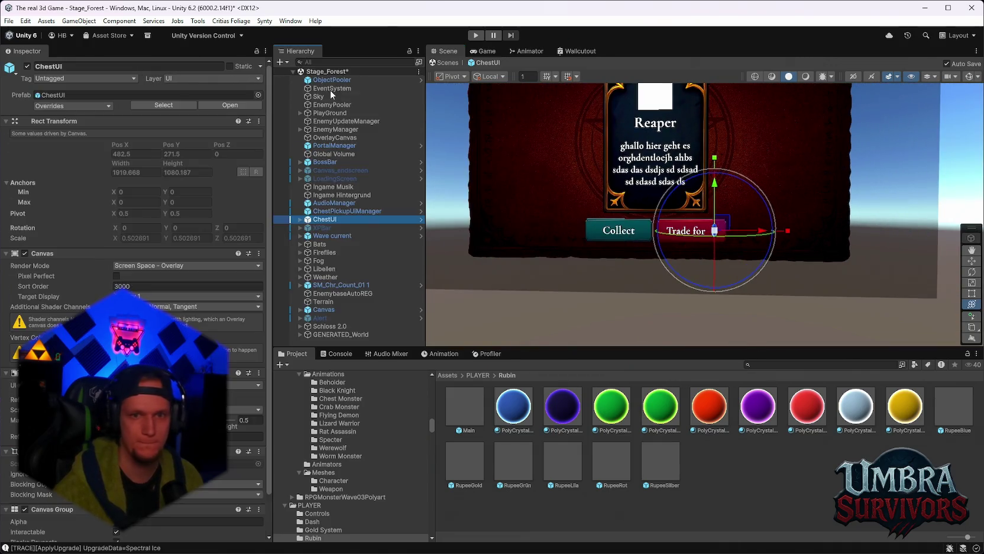
pyautogui.click(68, 105)
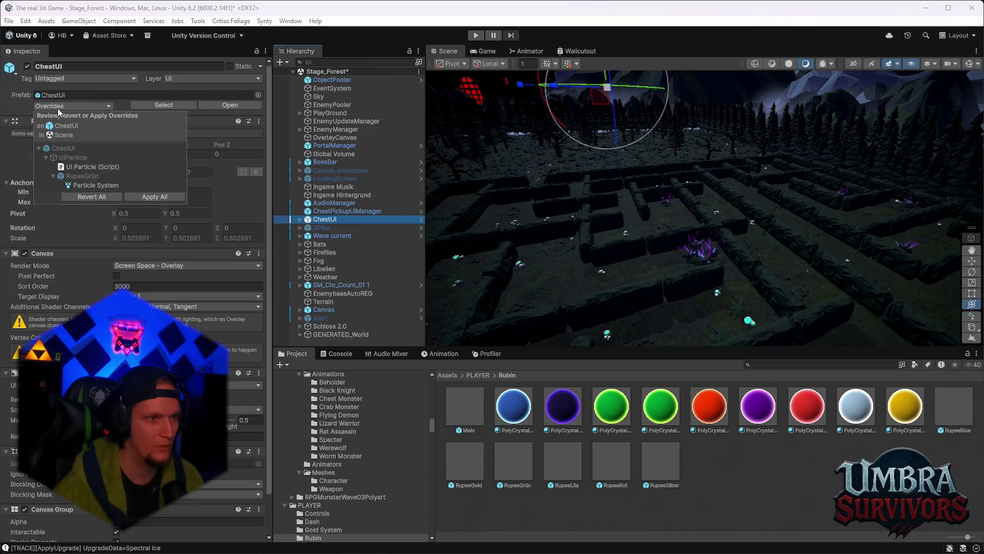
pyautogui.click(171, 198)
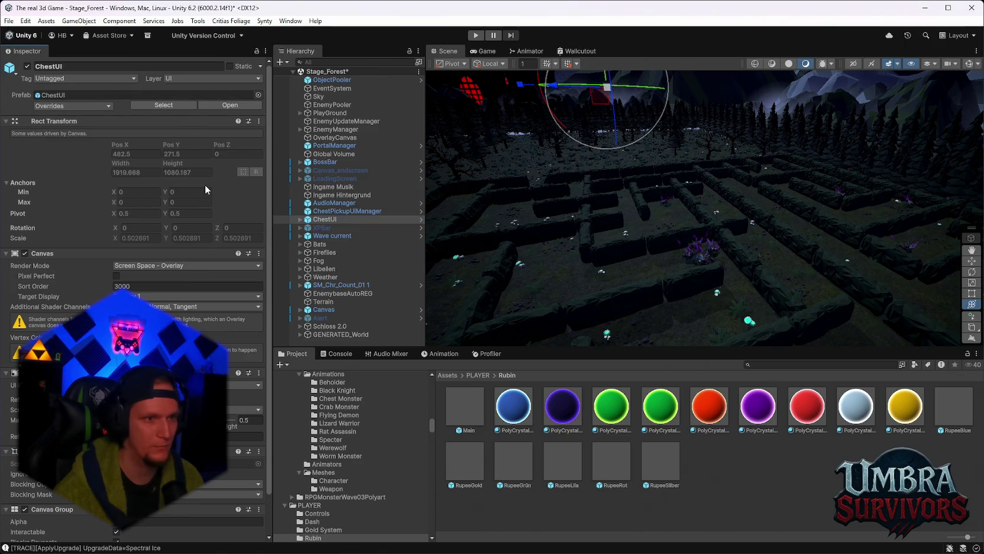
pyautogui.click(9, 21)
pyautogui.moveTo(60, 55)
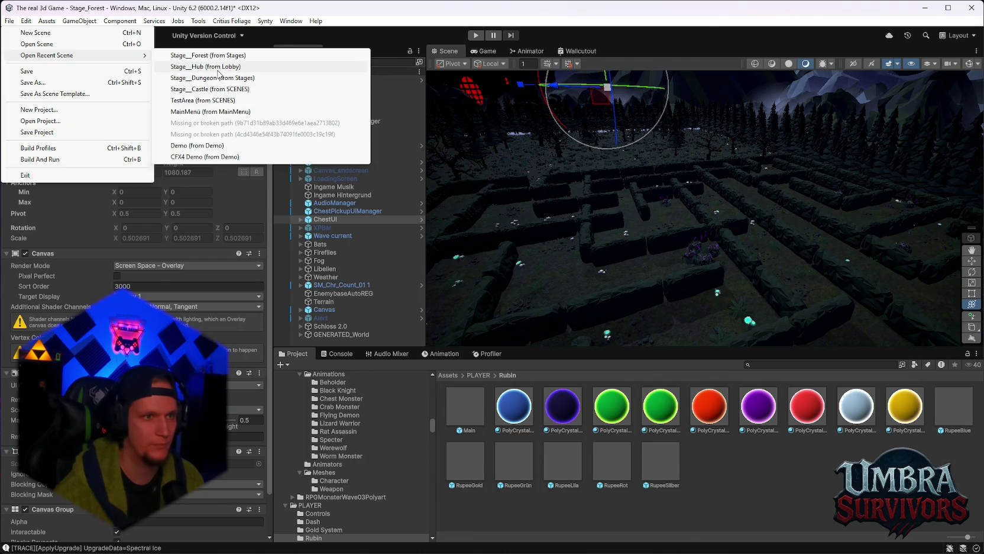
# Load Stage_Hub, answering the modified-scene prompt, and start play mode.
pyautogui.click(218, 67)
pyautogui.click(493, 304)
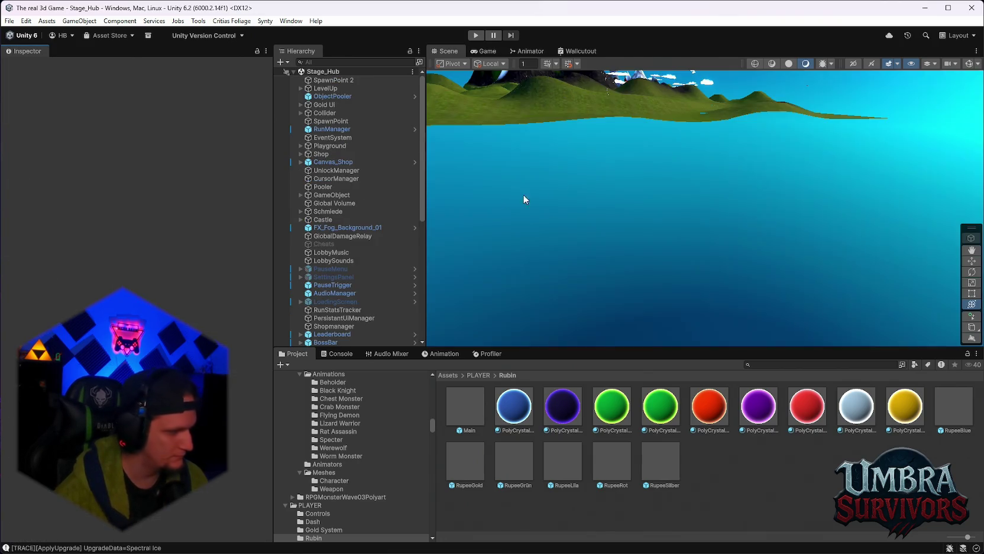
pyautogui.click(475, 34)
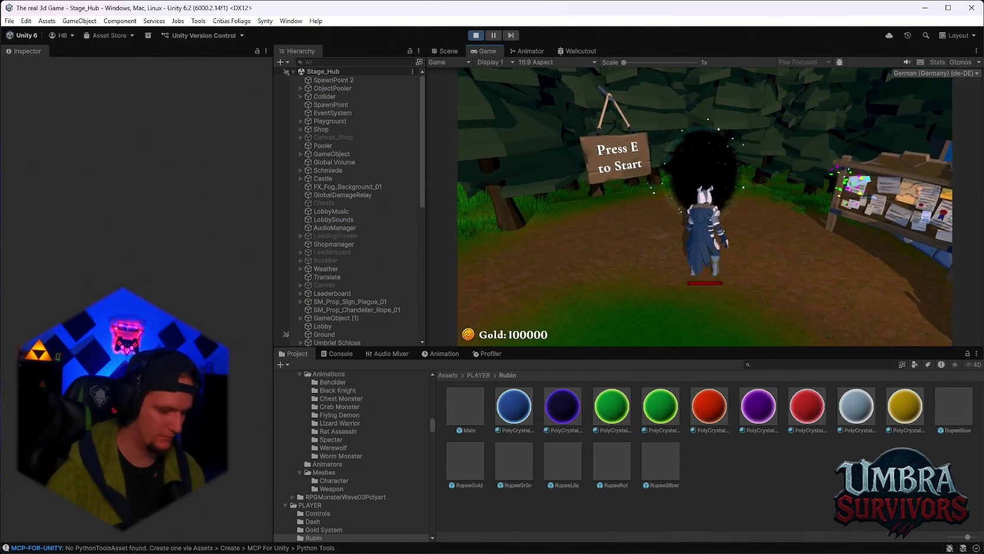
# Reroll the upgrade cards twice and pick Shadowstride.
pyautogui.click(714, 329)
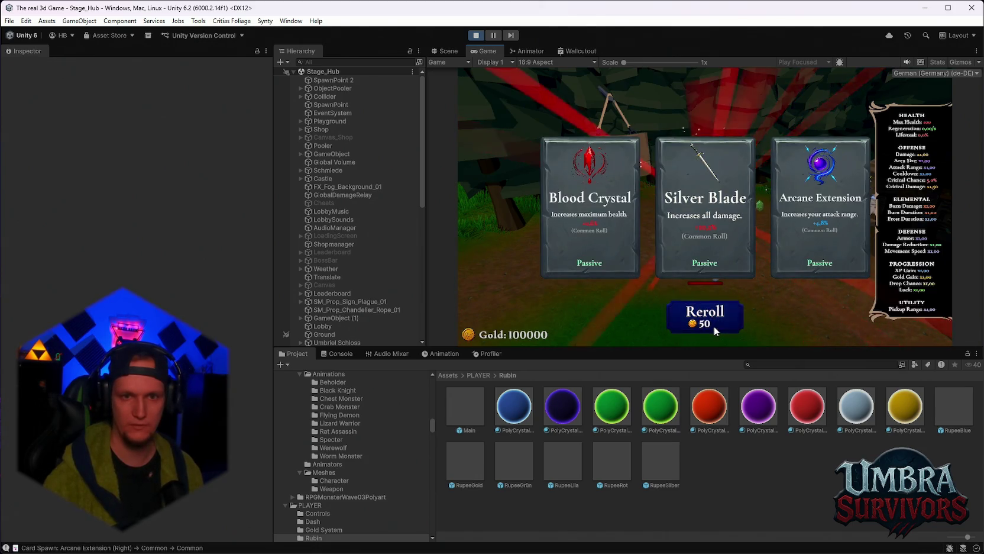
pyautogui.click(714, 328)
pyautogui.click(714, 329)
pyautogui.click(705, 201)
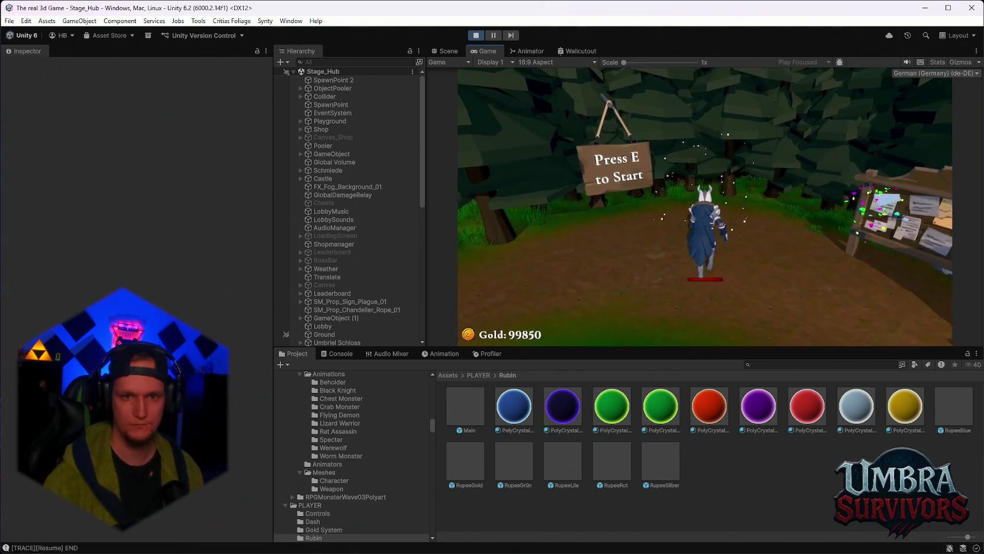
# Start Stage 1, skip the intro and walk forward into Wave 1.
pyautogui.press('e')
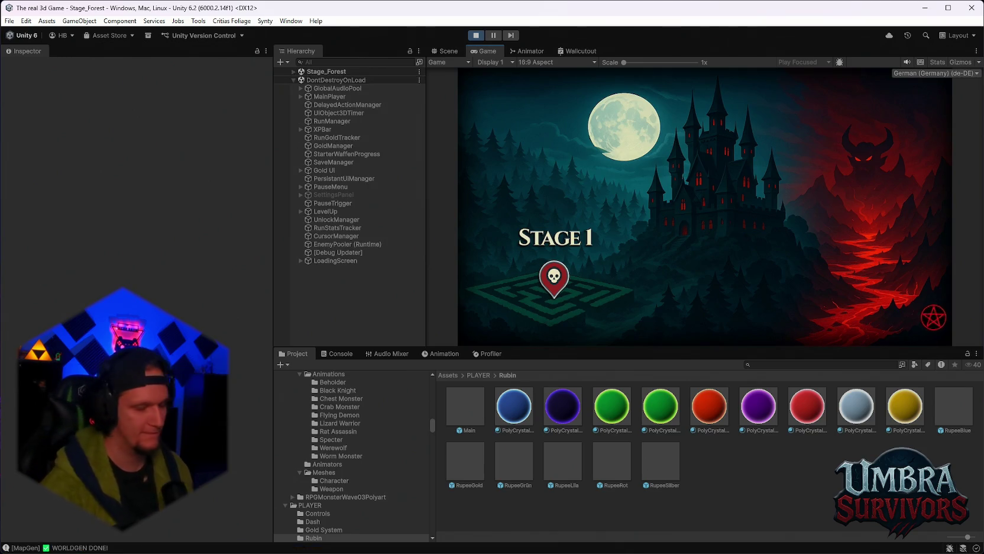
pyautogui.press('space')
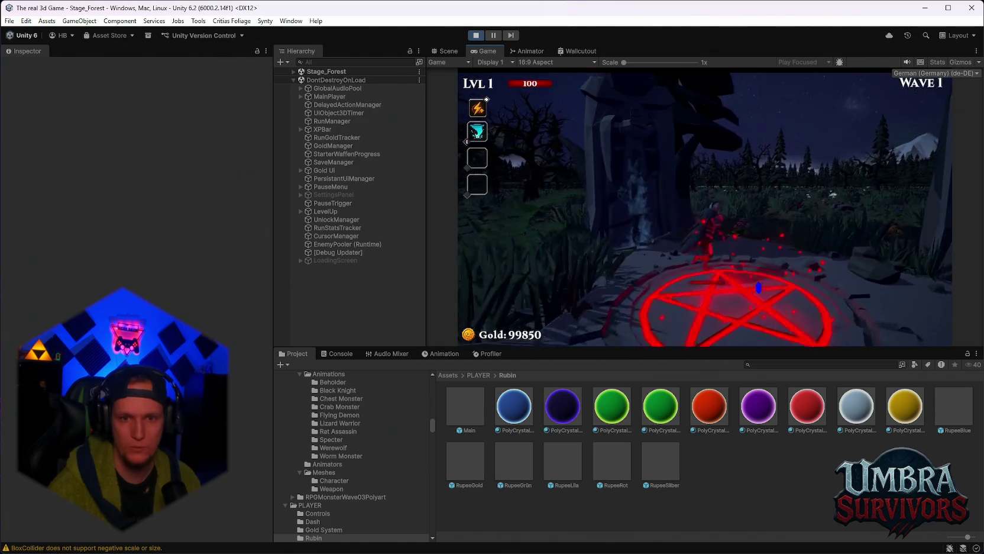
pyautogui.press('w')
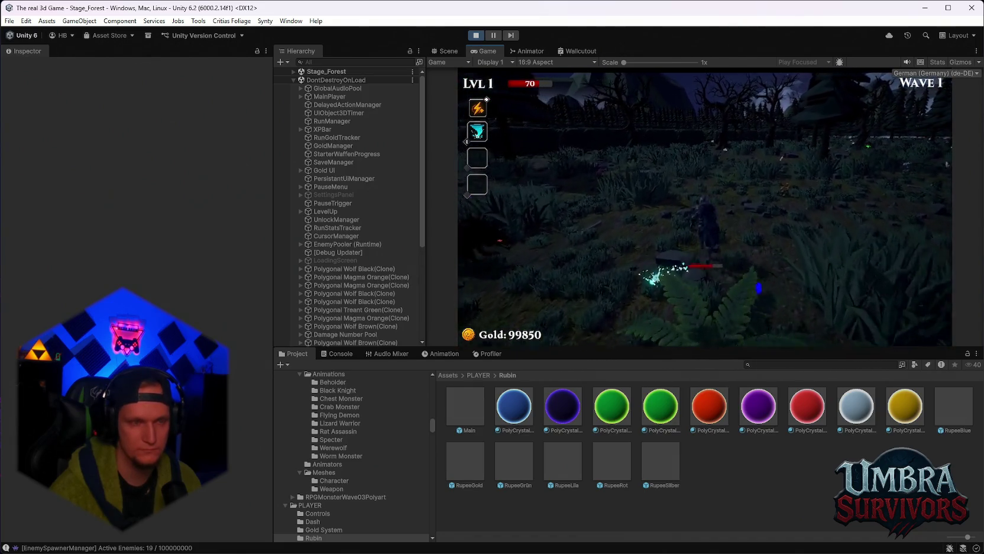
# Deactivate the UIParticle object under ChestUI in the Hierarchy.
pyautogui.scroll(-5, 390, 213)
pyautogui.scroll(12, 389, 212)
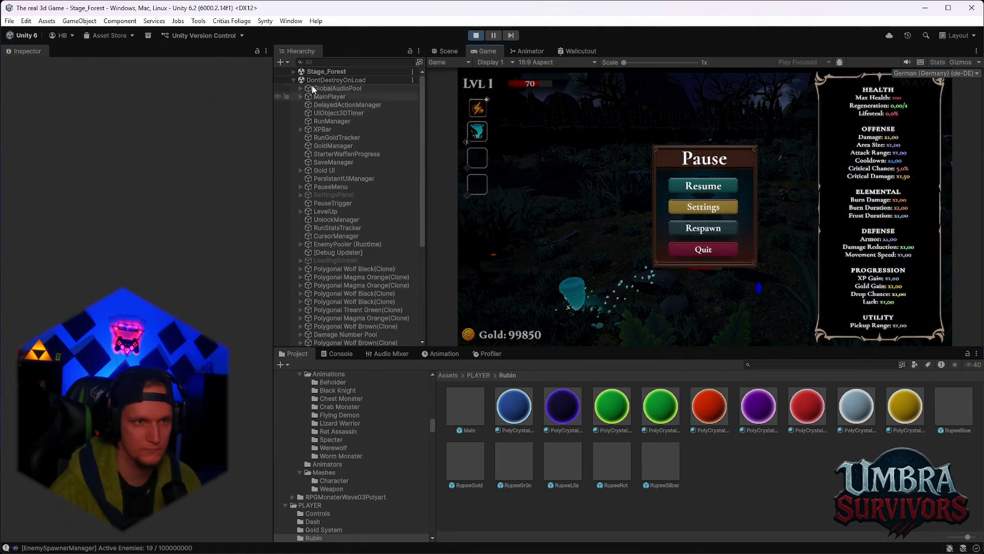
pyautogui.click(346, 210)
pyautogui.scroll(-1, 249, 244)
pyautogui.click(302, 211)
pyautogui.click(308, 227)
pyautogui.click(332, 228)
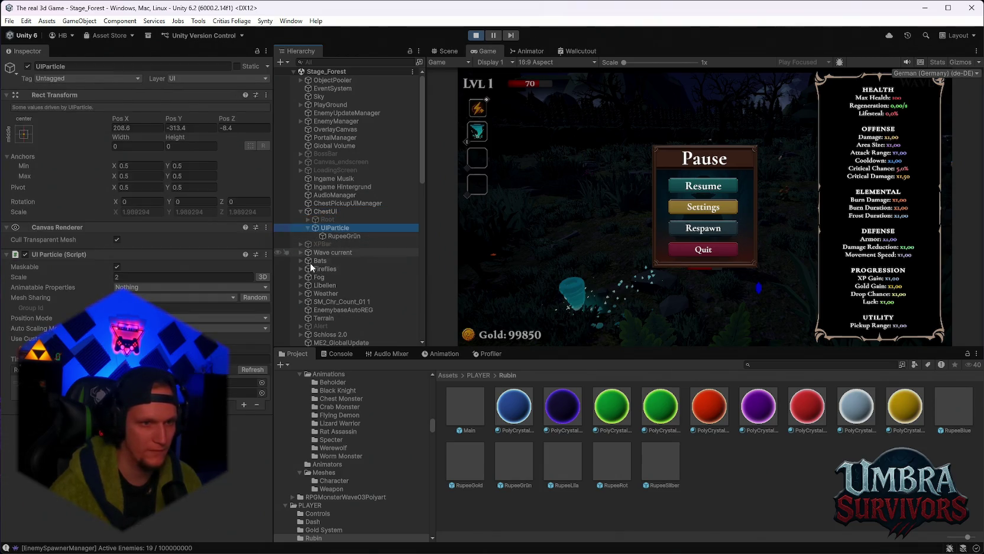
pyautogui.click(28, 66)
# Resume the game, walk the player through wave 1 into wave 2, then pause.
pyautogui.click(688, 186)
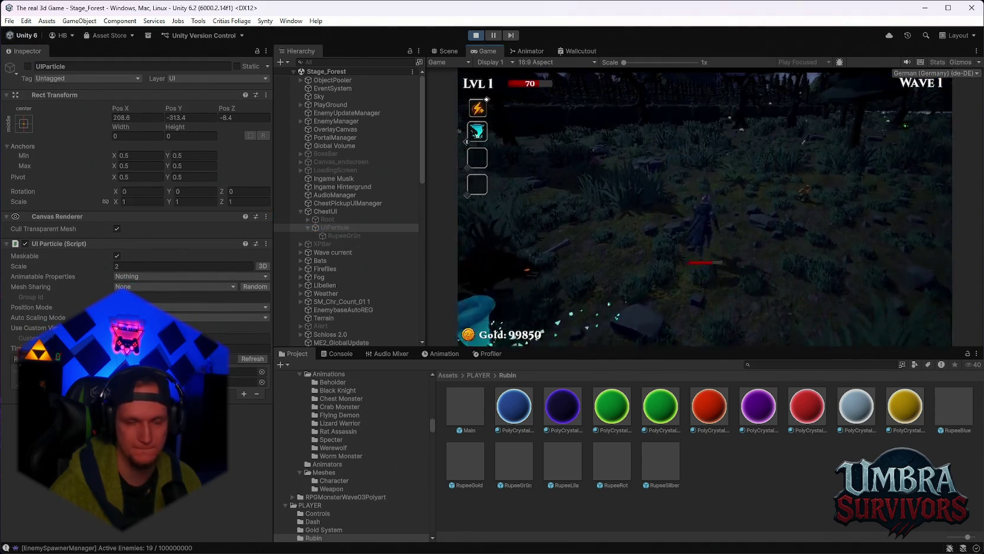
pyautogui.press('w')
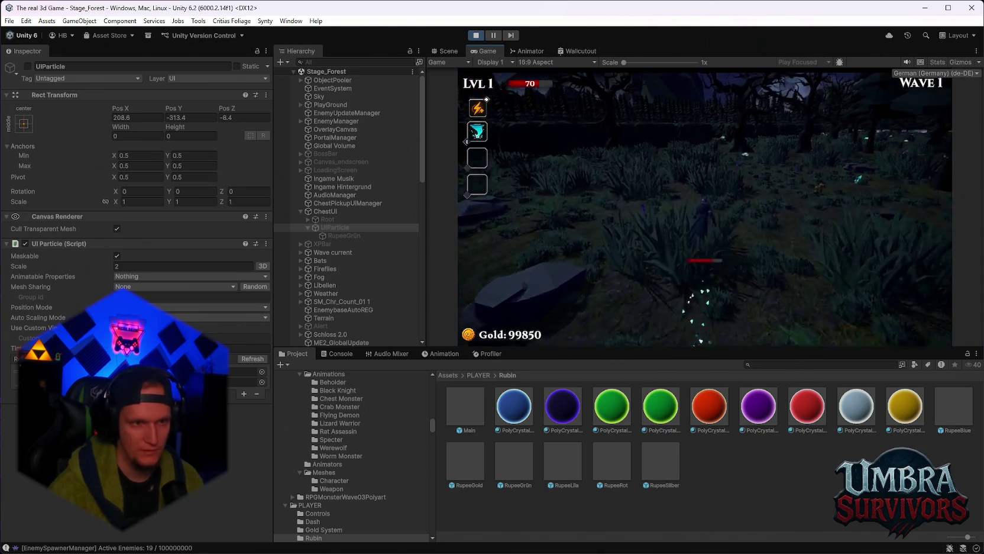
pyautogui.press('w')
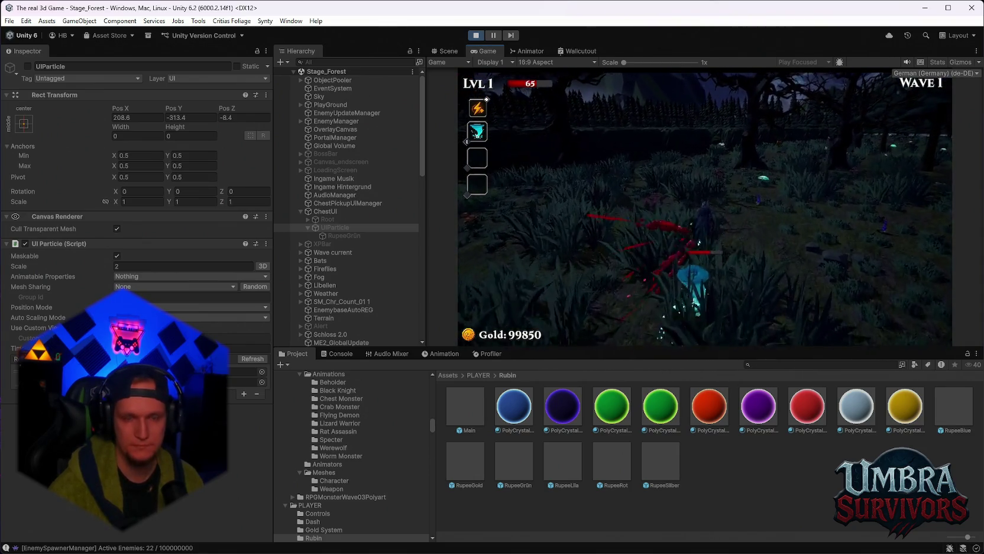
pyautogui.press('w')
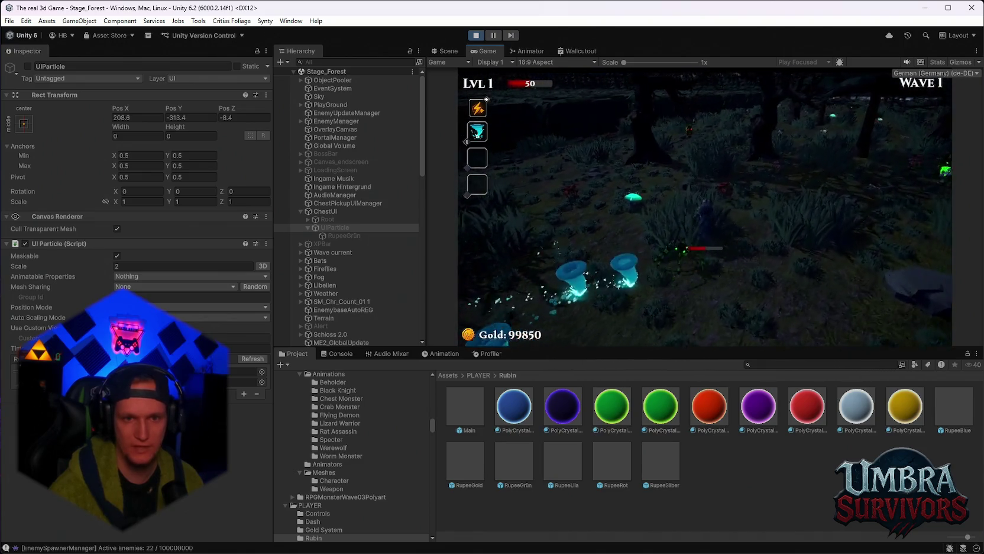
pyautogui.press('a')
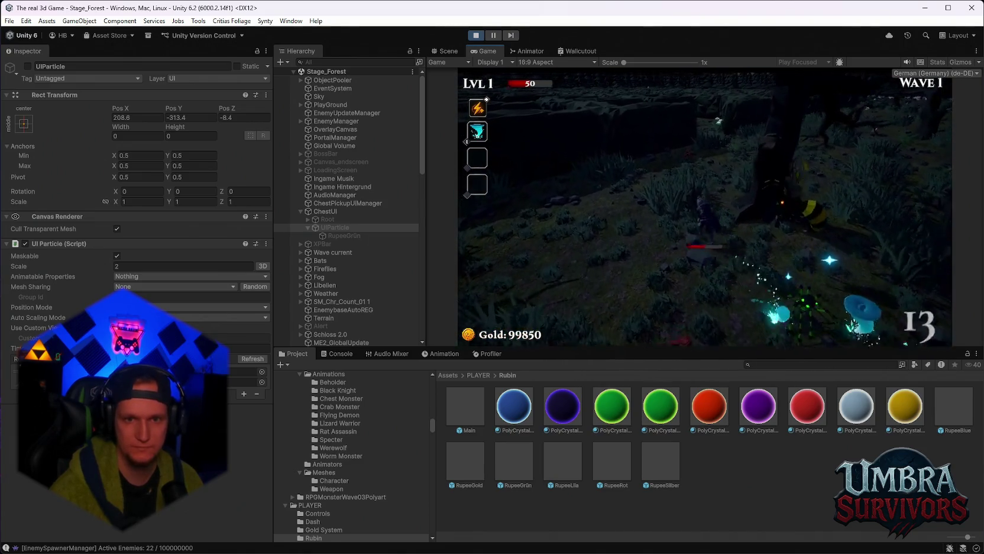
pyautogui.press('a')
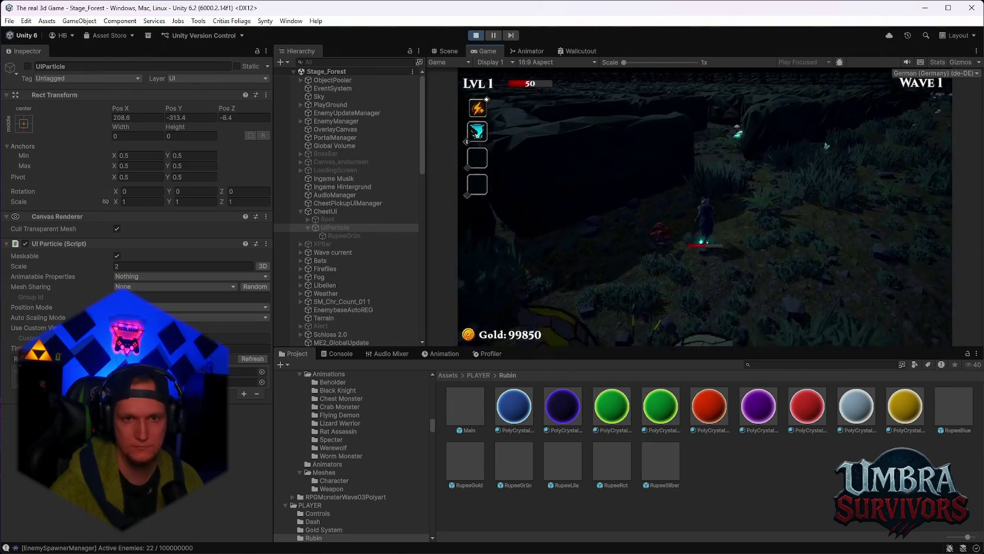
pyautogui.press('a')
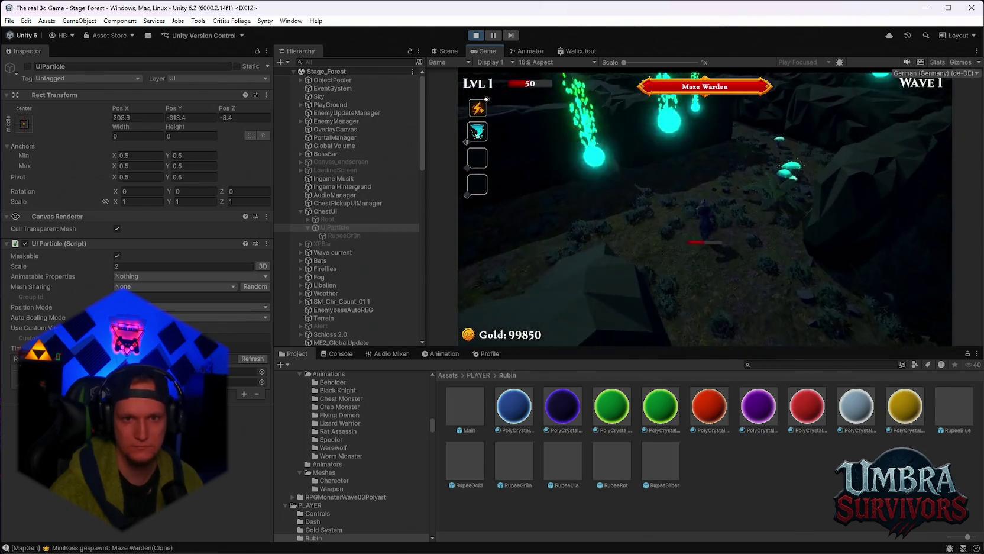
pyautogui.press('d')
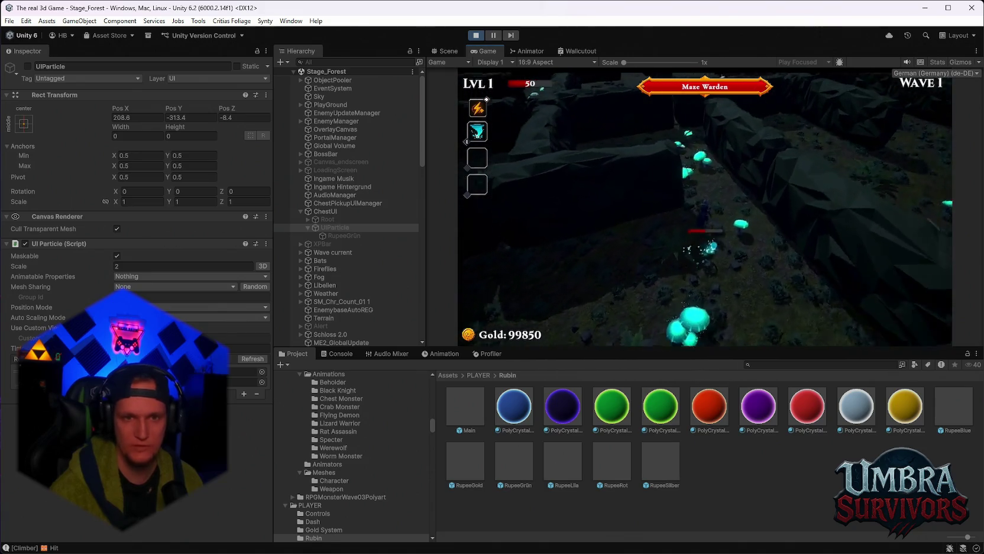
pyautogui.press('w')
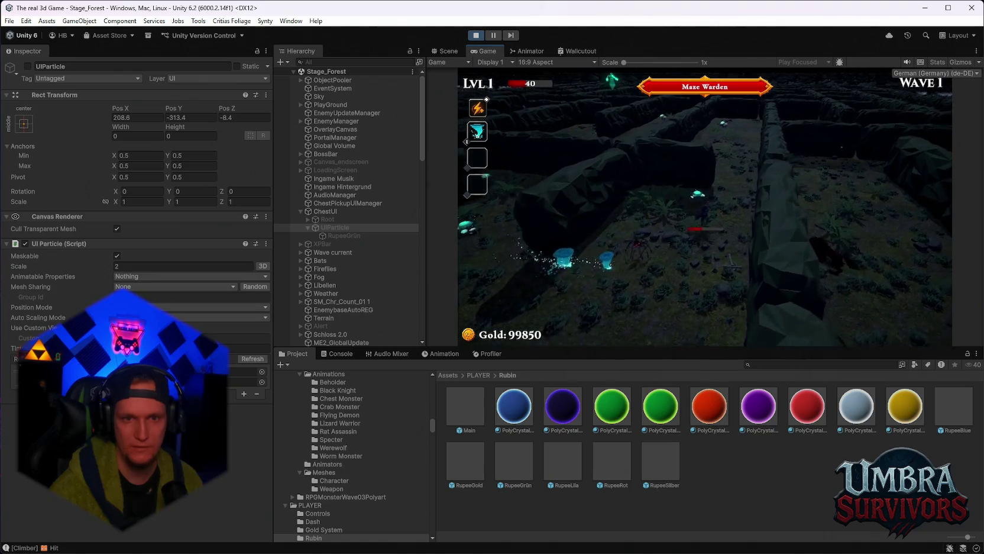
pyautogui.press('w')
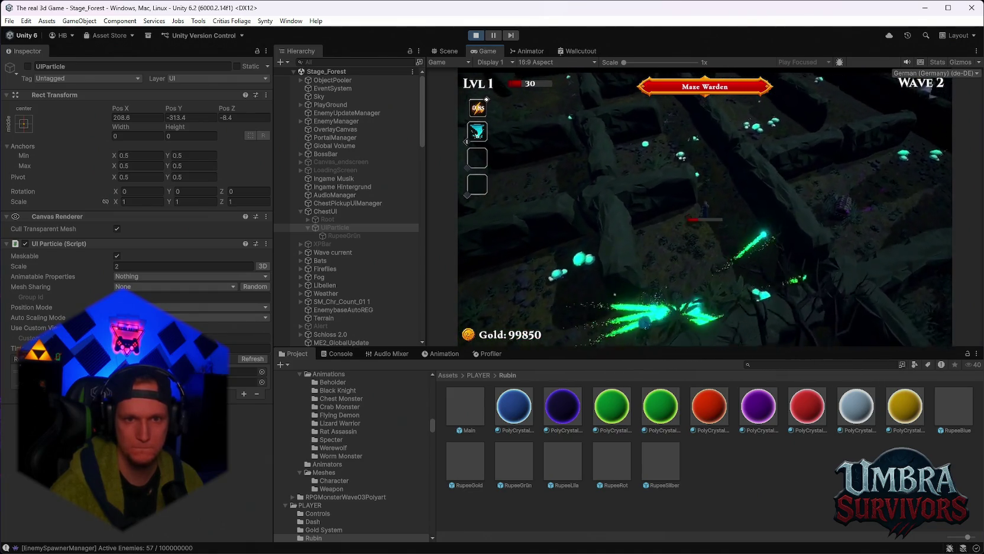
pyautogui.press('Escape')
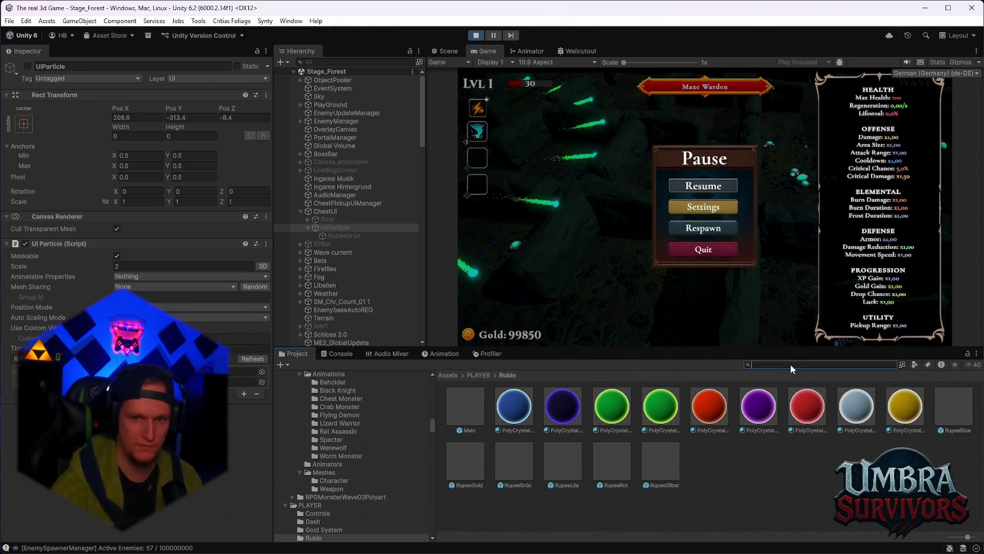
# Find the Cheats prefab in the Project window and drag it into the running scene.
pyautogui.click(790, 363)
pyautogui.write('cheats')
pyautogui.scroll(-15, 326, 254)
pyautogui.moveTo(521, 411); pyautogui.dragTo(327, 344)
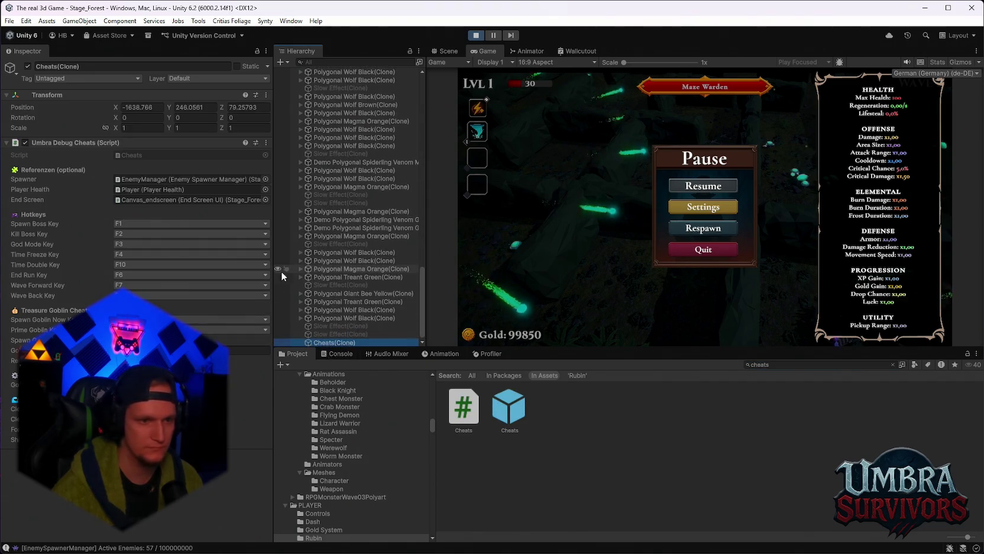
# Resume play until the Spectral Ice chest card appears at wave 3.
pyautogui.click(735, 187)
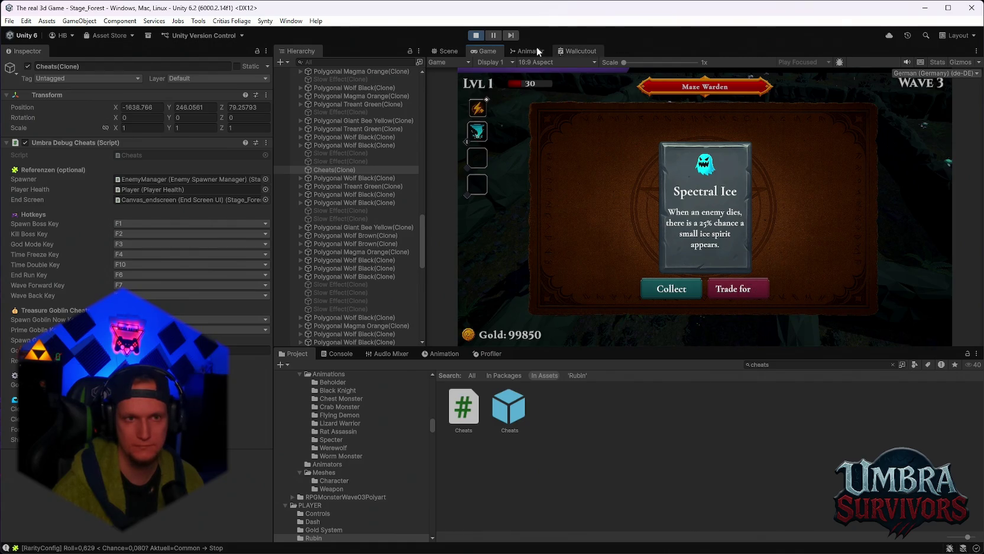
pyautogui.scroll(10, 355, 201)
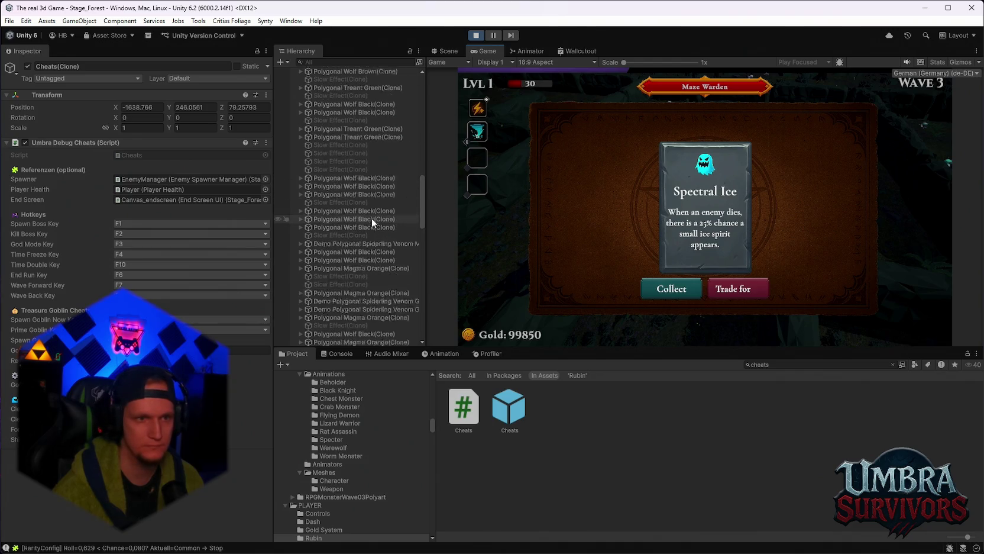
pyautogui.scroll(-10, 382, 202)
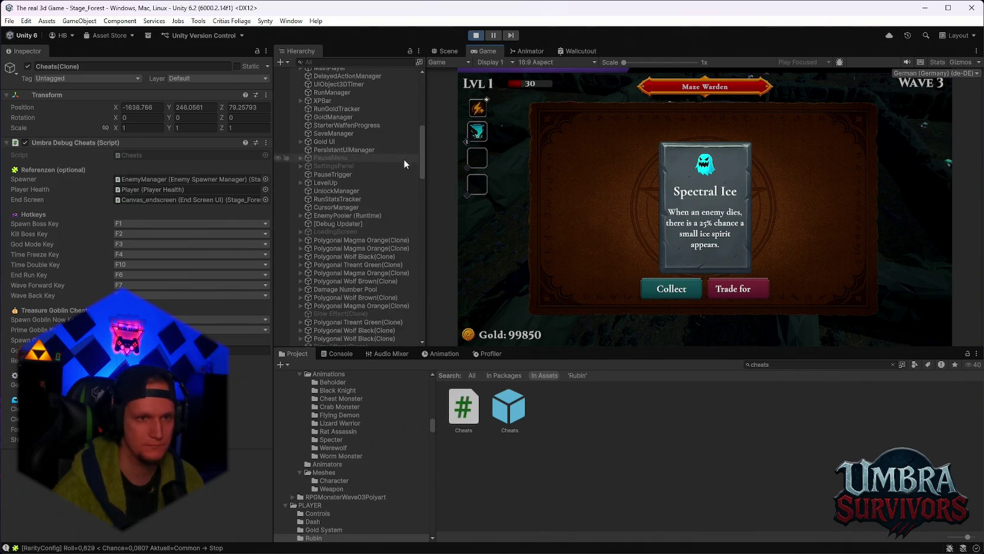
pyautogui.scroll(-10, 384, 211)
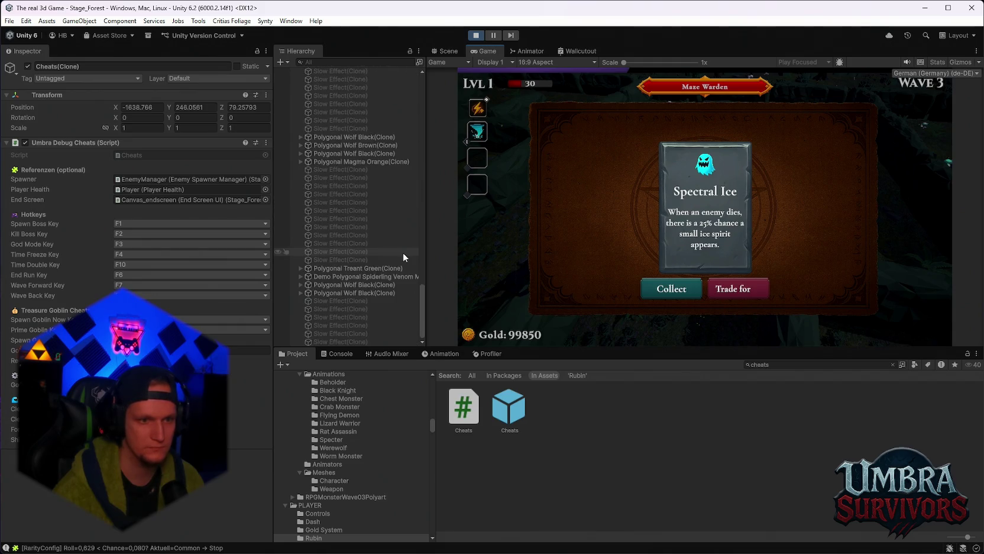
pyautogui.moveTo(422, 320); pyautogui.dragTo(421, 79)
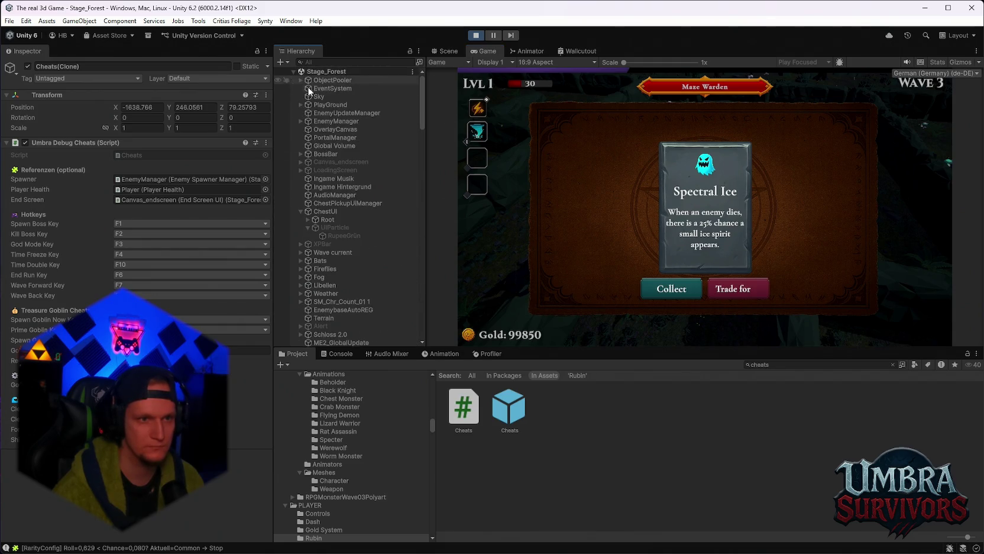
# Reactivate UIParticle, check its RupeeGrün child, and select RupeeGrün in the Scene view.
pyautogui.click(329, 228)
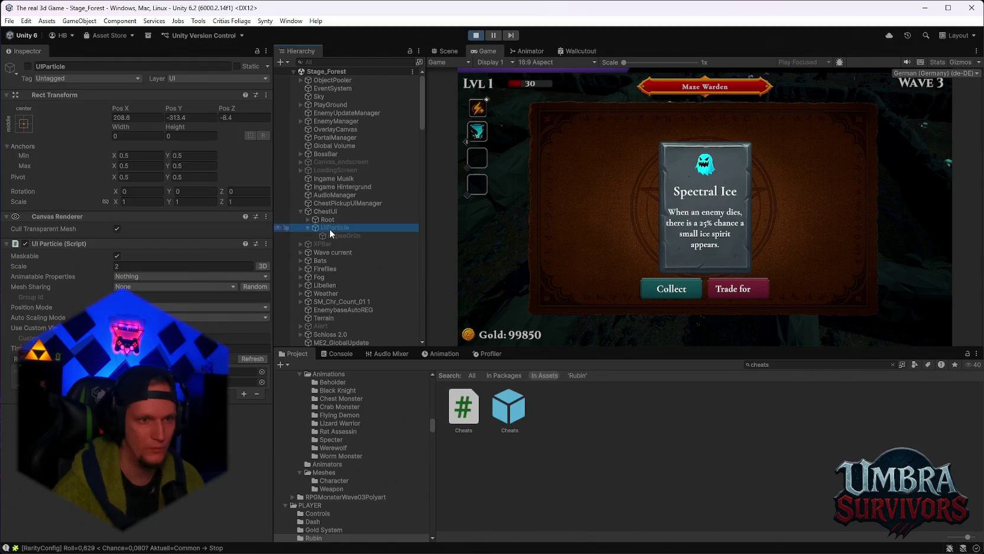
pyautogui.click(28, 66)
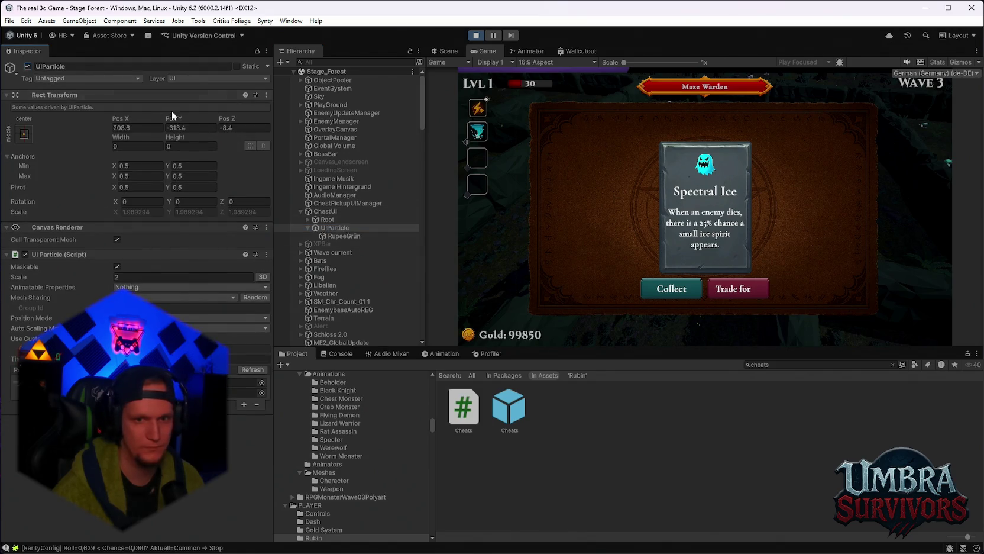
pyautogui.click(340, 236)
pyautogui.click(343, 228)
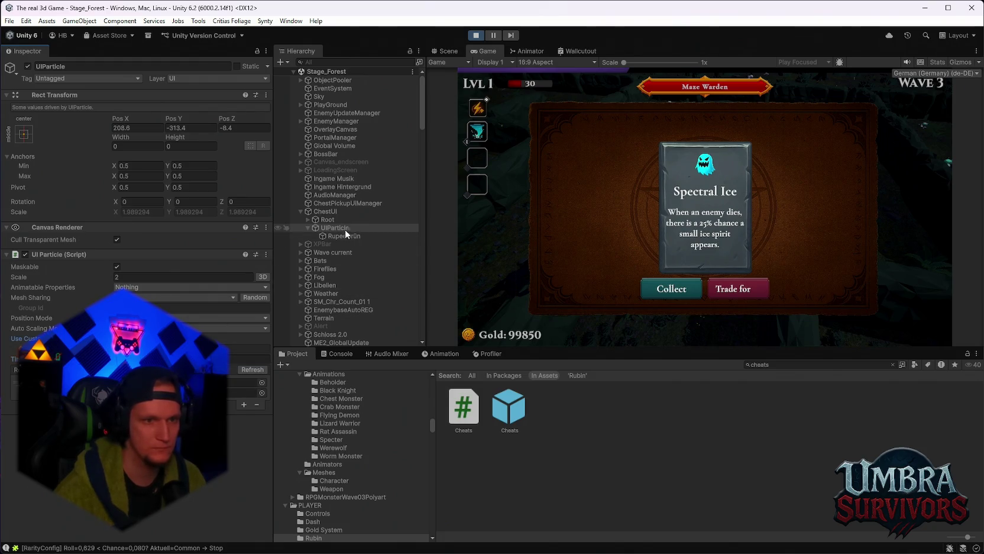
pyautogui.click(445, 51)
pyautogui.click(342, 235)
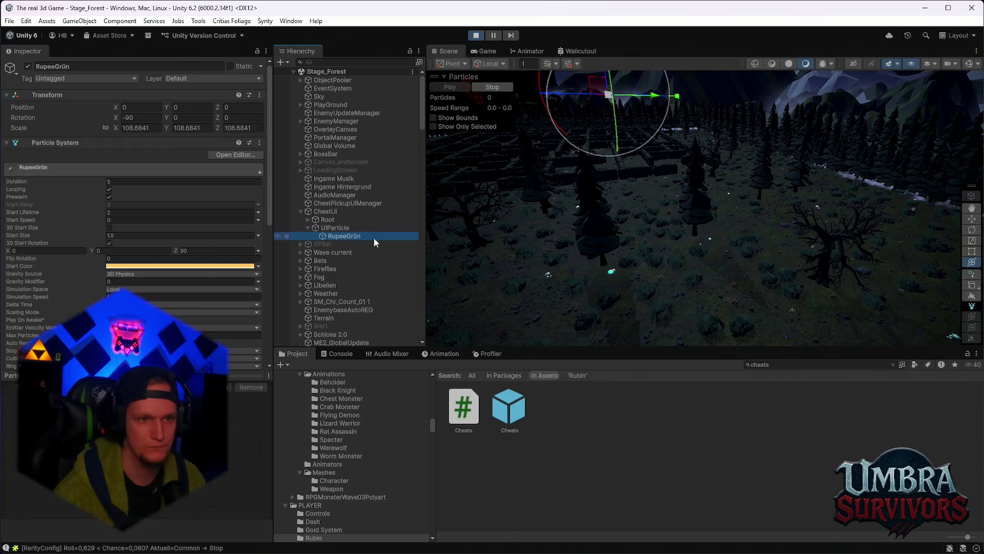
# Frame the RupeeGrün particle in the Scene view and inspect UIParticle's settings.
pyautogui.press('f')
pyautogui.moveTo(721, 244)
pyautogui.mouseDown()
pyautogui.moveTo(562, 198)
pyautogui.moveTo(643, 217)
pyautogui.moveTo(693, 259)
pyautogui.moveTo(696, 245)
pyautogui.mouseUp()
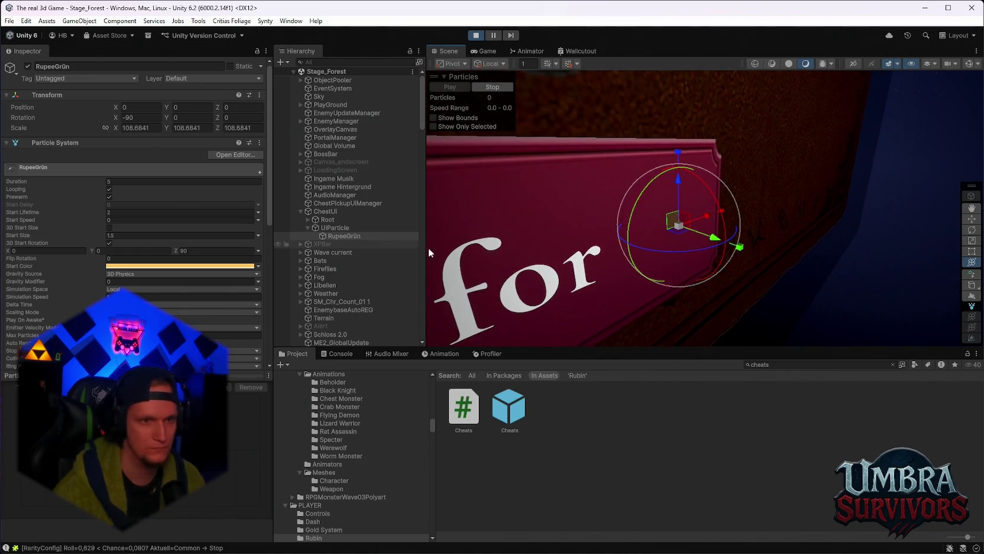
pyautogui.click(352, 228)
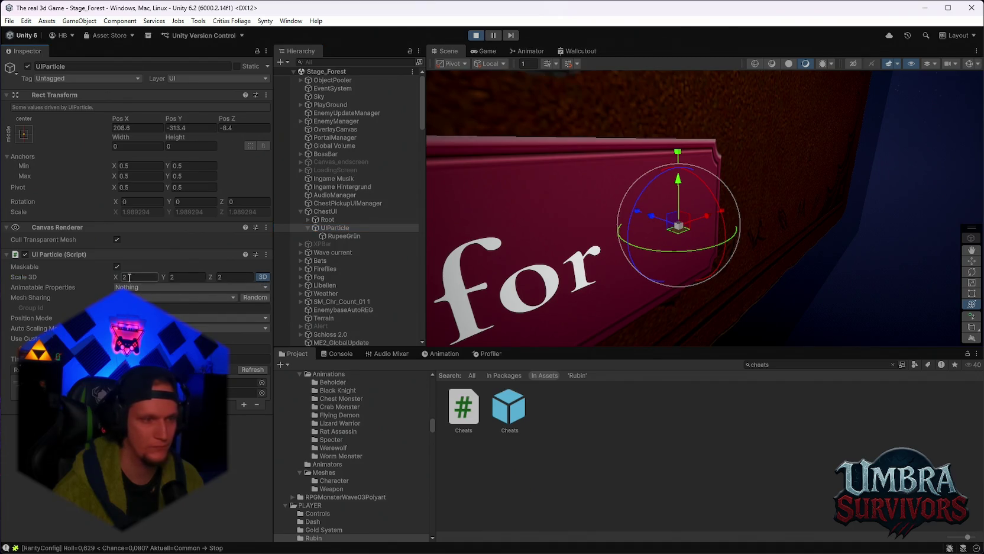
pyautogui.press('Return')
pyautogui.moveTo(679, 235)
pyautogui.mouseDown()
pyautogui.moveTo(740, 272)
pyautogui.moveTo(727, 283)
pyautogui.mouseUp()
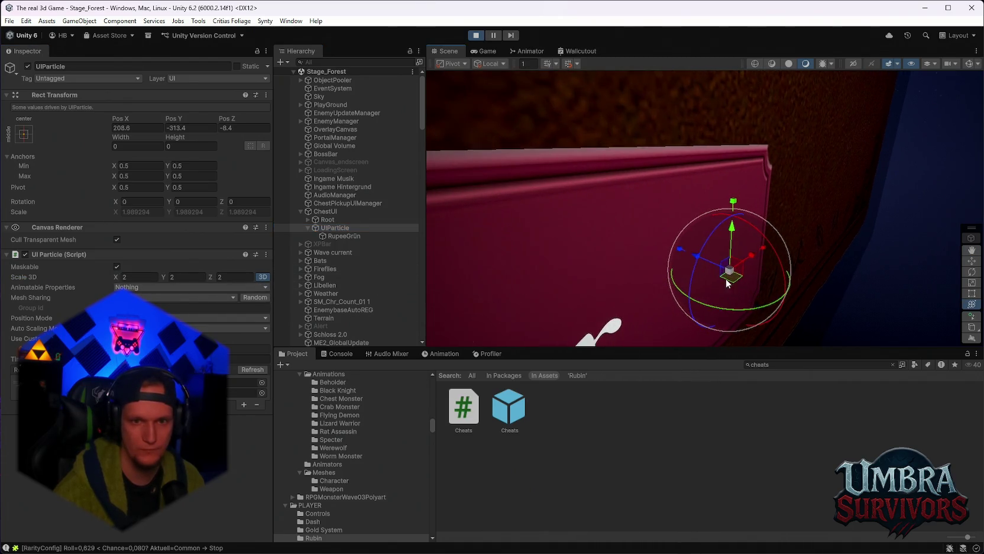
pyautogui.press('Down')
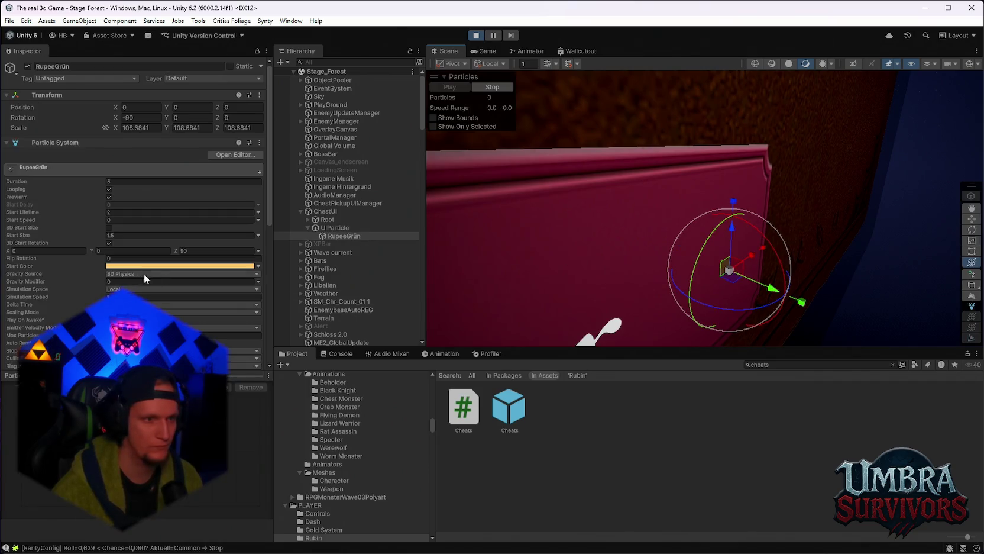
pyautogui.scroll(-10, 177, 272)
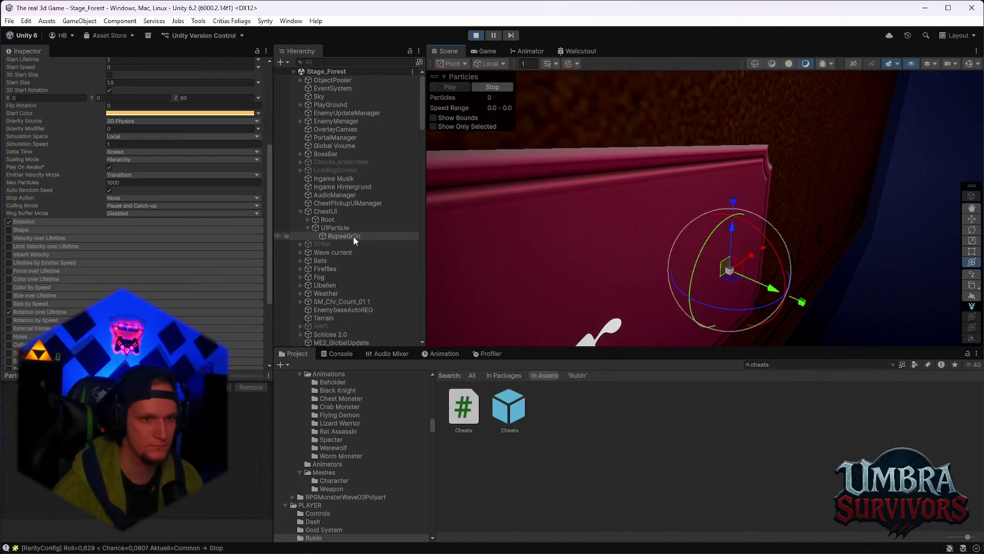
pyautogui.click(340, 228)
# Set the UIParticle's scale to 1000 and preview it in the Game view.
pyautogui.click(150, 276)
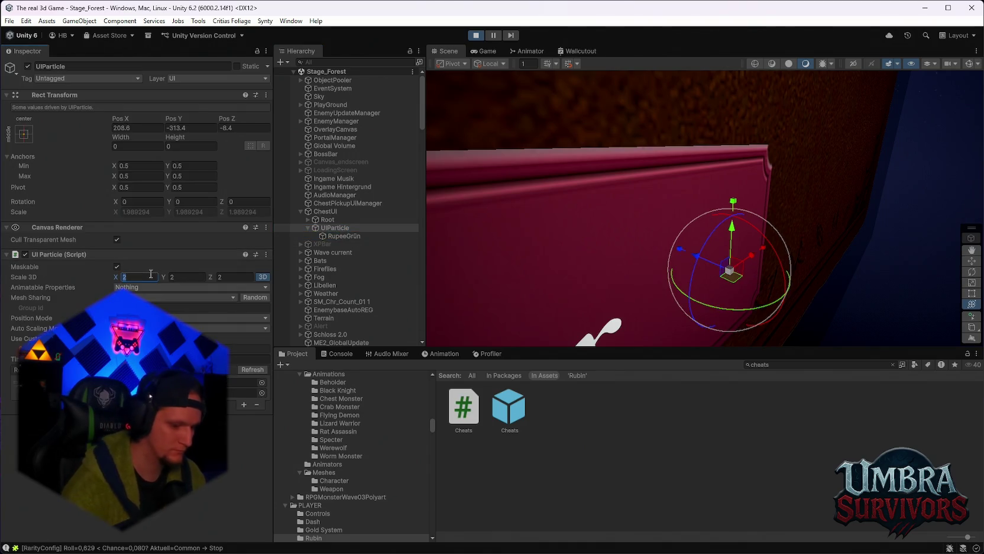
pyautogui.write('10')
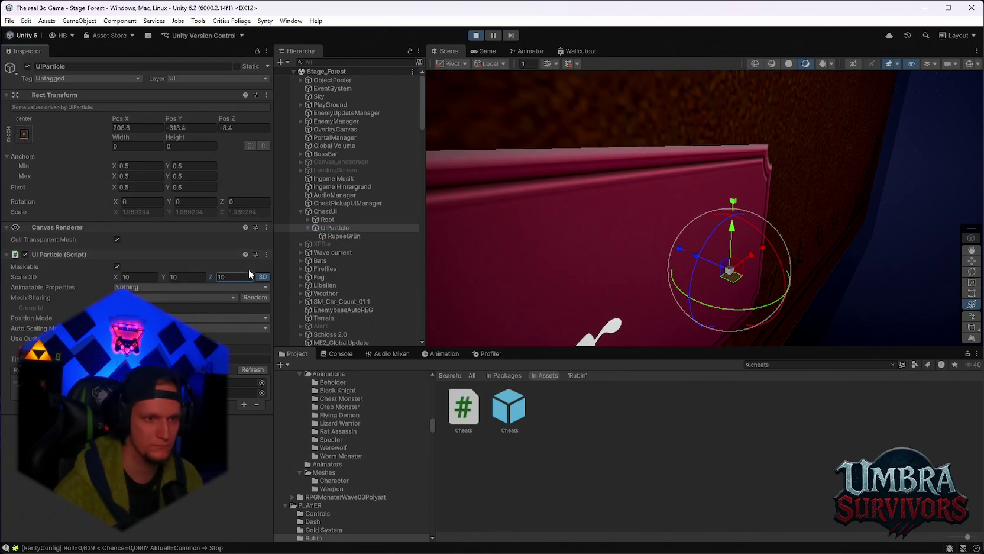
pyautogui.click(136, 276)
pyautogui.write('0')
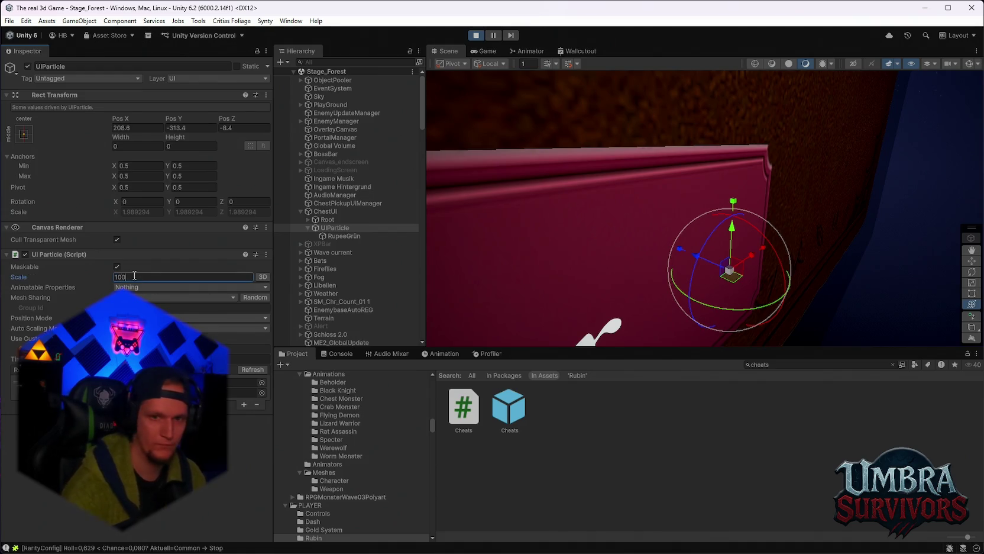
pyautogui.write('0')
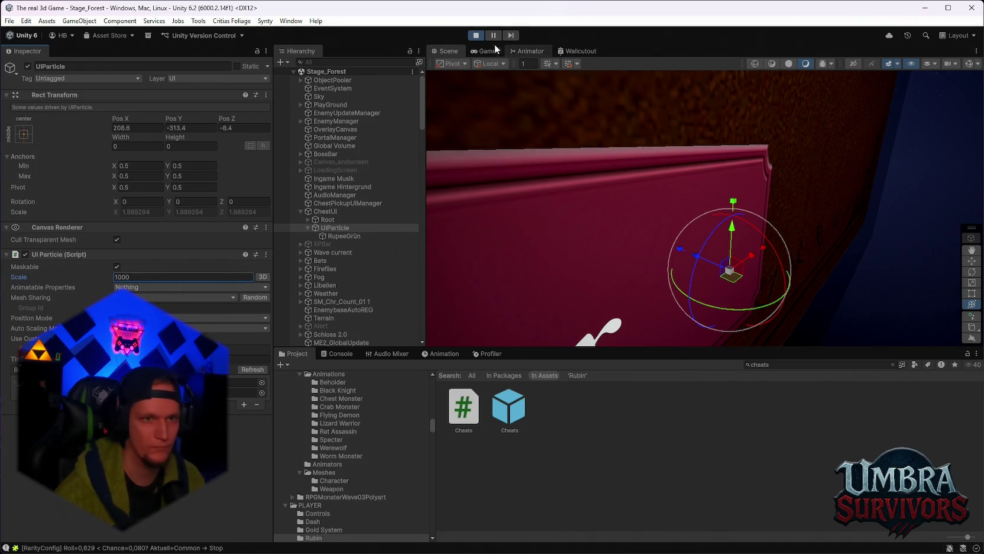
pyautogui.click(489, 51)
pyautogui.click(459, 52)
# Try different Animatable Properties and Mesh Sharing options, then check the chest card in-game.
pyautogui.click(132, 285)
pyautogui.click(107, 284)
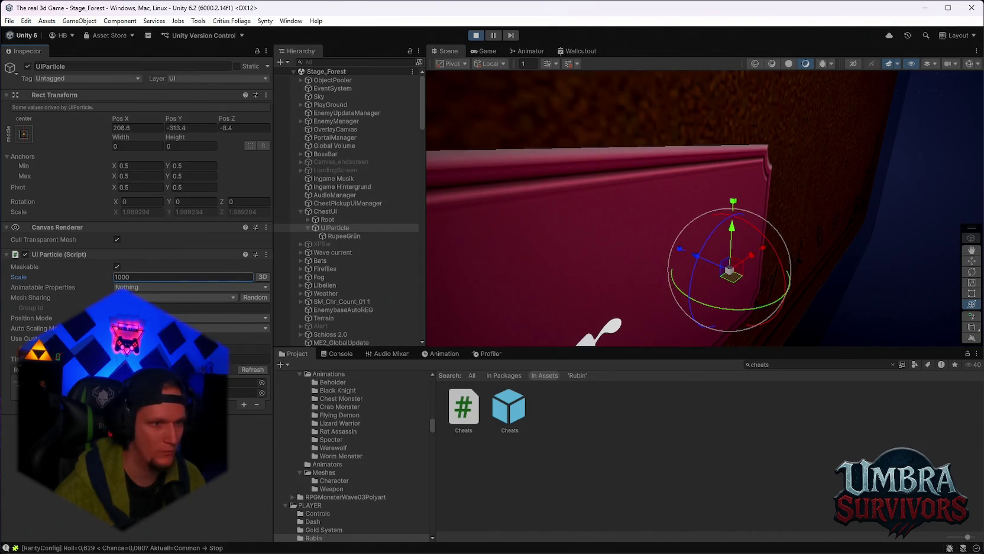
pyautogui.click(148, 297)
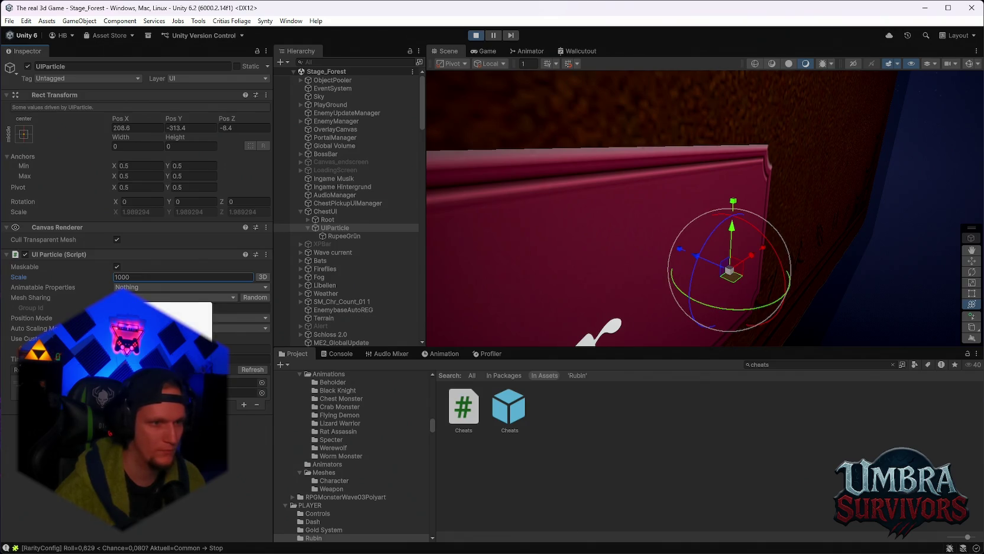
pyautogui.click(177, 320)
pyautogui.click(177, 297)
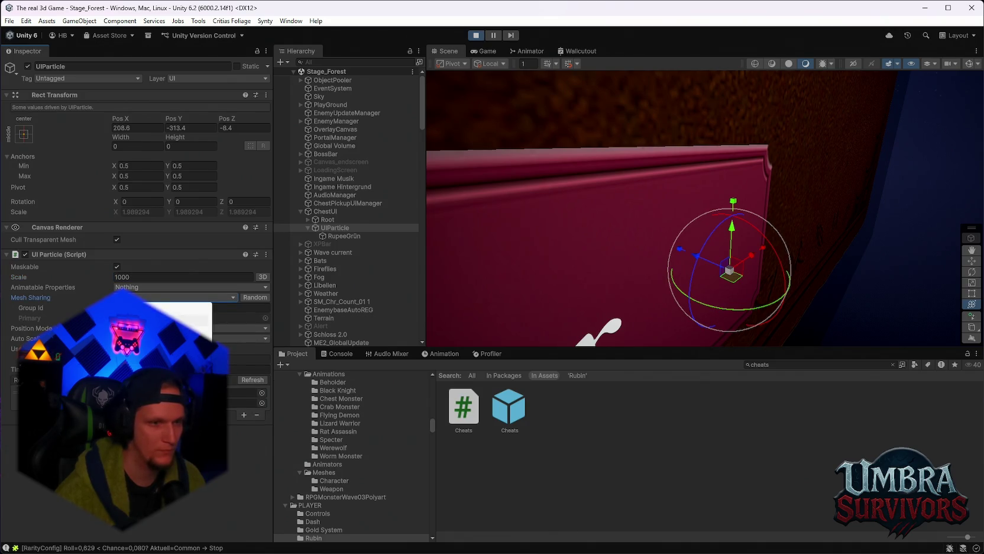
pyautogui.click(178, 306)
pyautogui.click(177, 317)
pyautogui.click(482, 52)
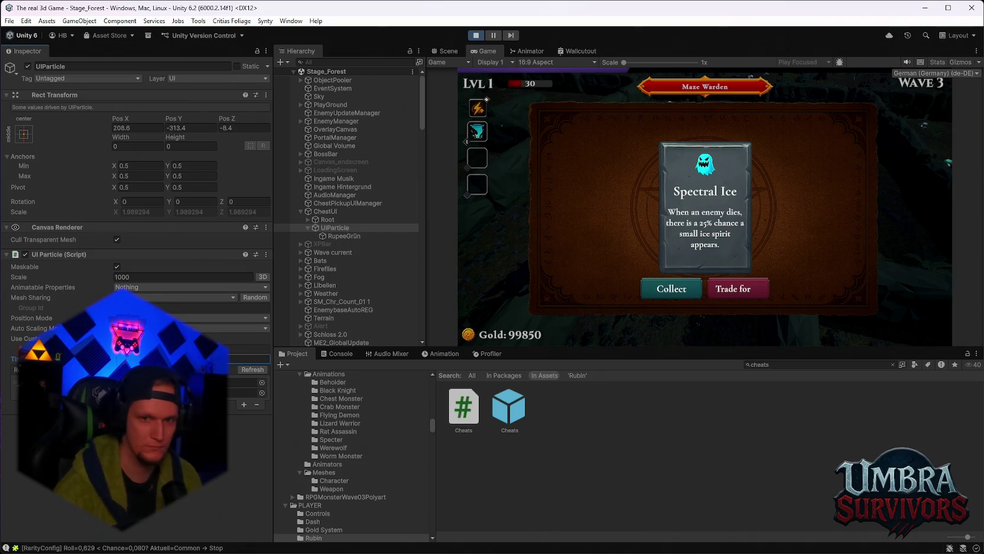
# Enable the Renderer module on the RupeeGrün particle system and stop play mode.
pyautogui.click(329, 226)
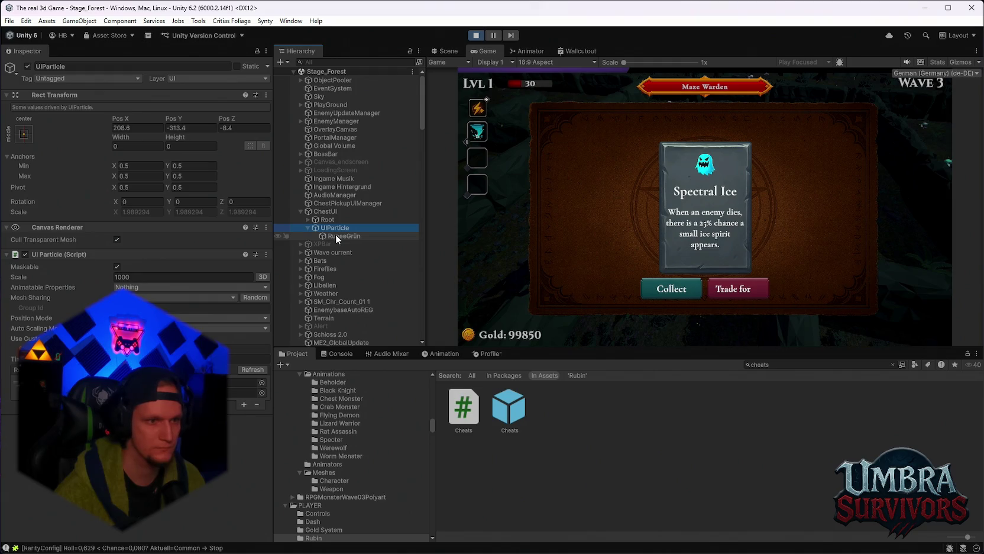
pyautogui.click(248, 382)
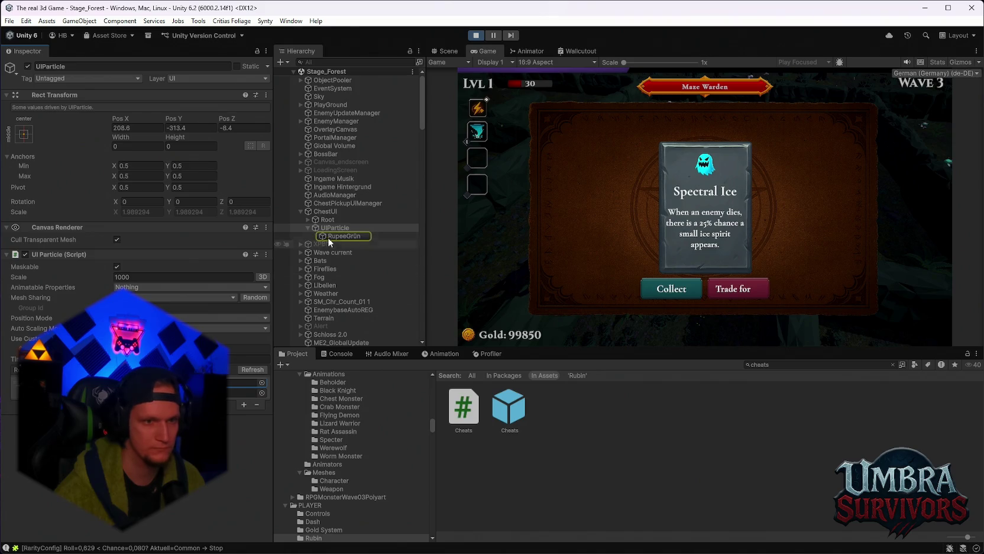
pyautogui.click(331, 238)
pyautogui.scroll(-5, 161, 282)
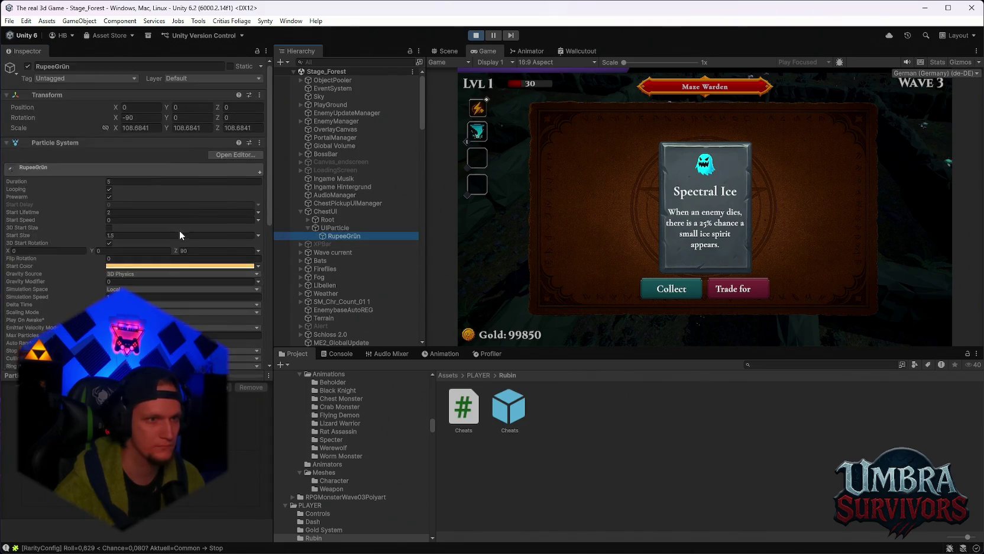
pyautogui.click(9, 291)
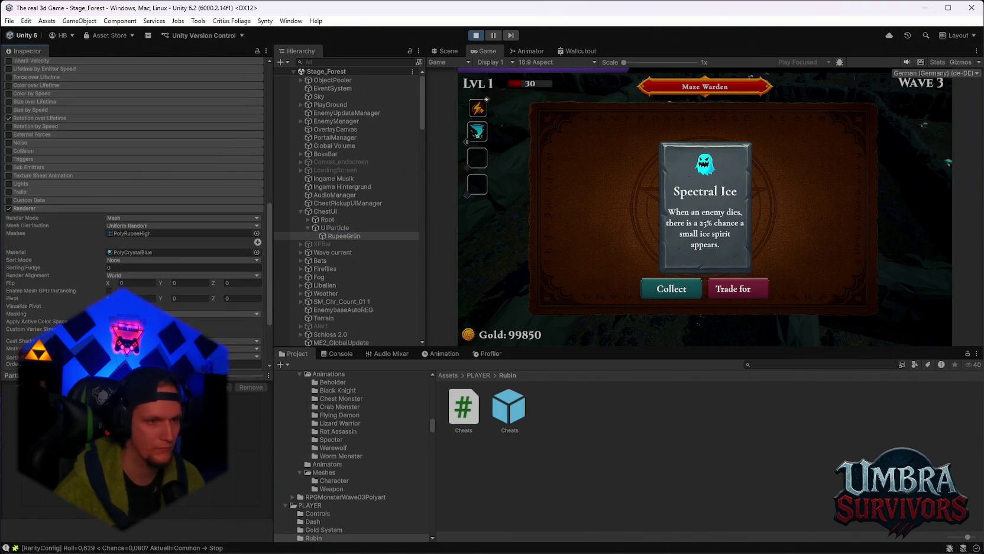
pyautogui.scroll(3, 156, 255)
pyautogui.scroll(5, 157, 257)
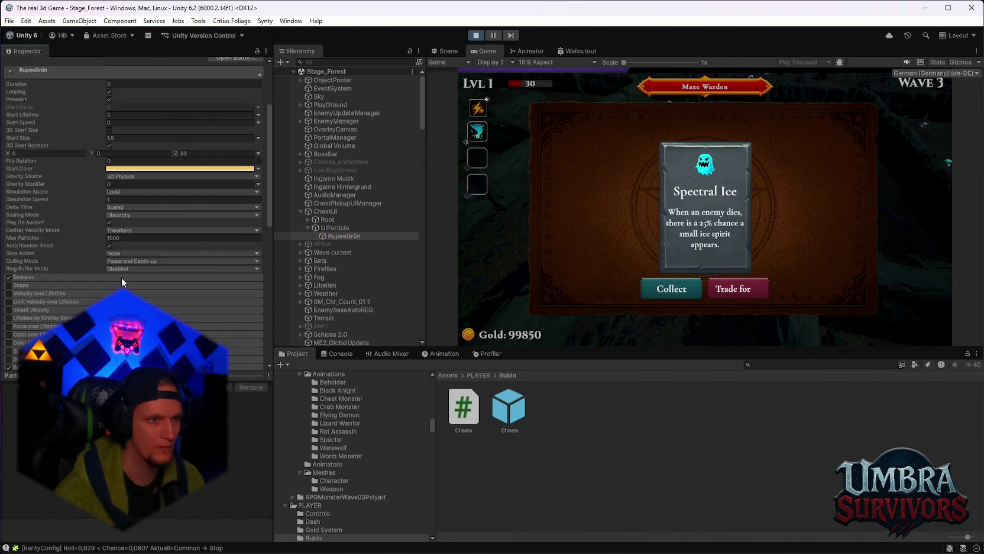
pyautogui.click(476, 35)
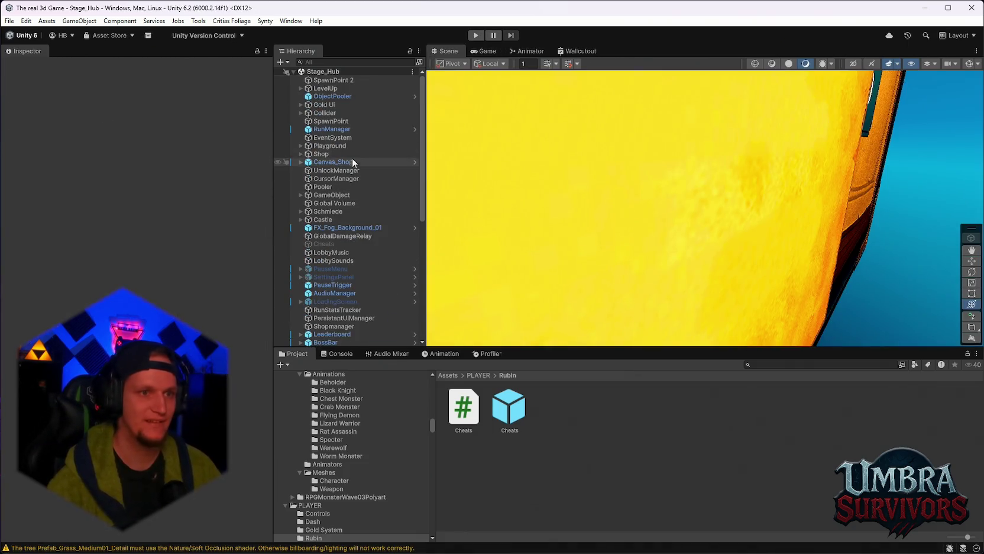
# Reopen the Stage_Forest scene from the recent scenes list.
pyautogui.click(9, 20)
pyautogui.moveTo(93, 54)
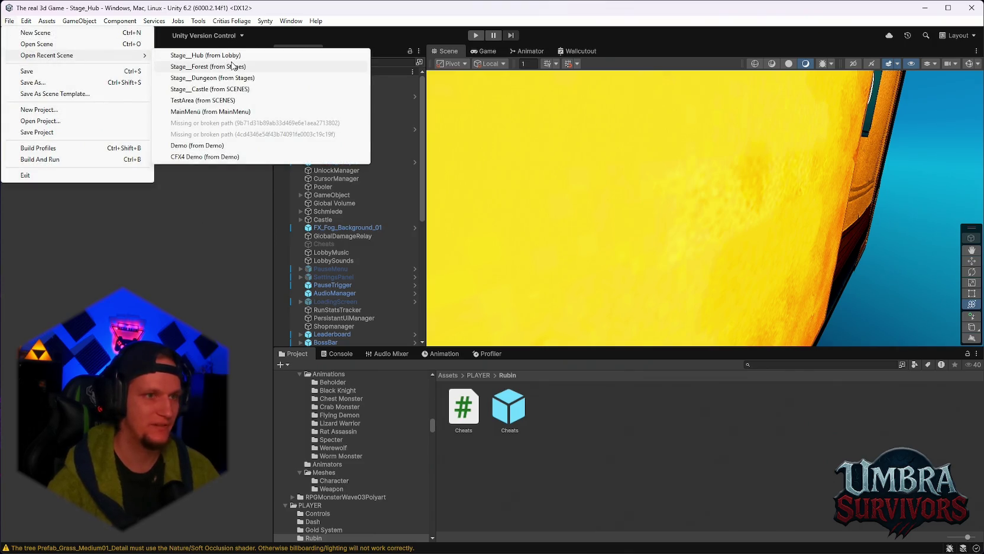
pyautogui.click(227, 67)
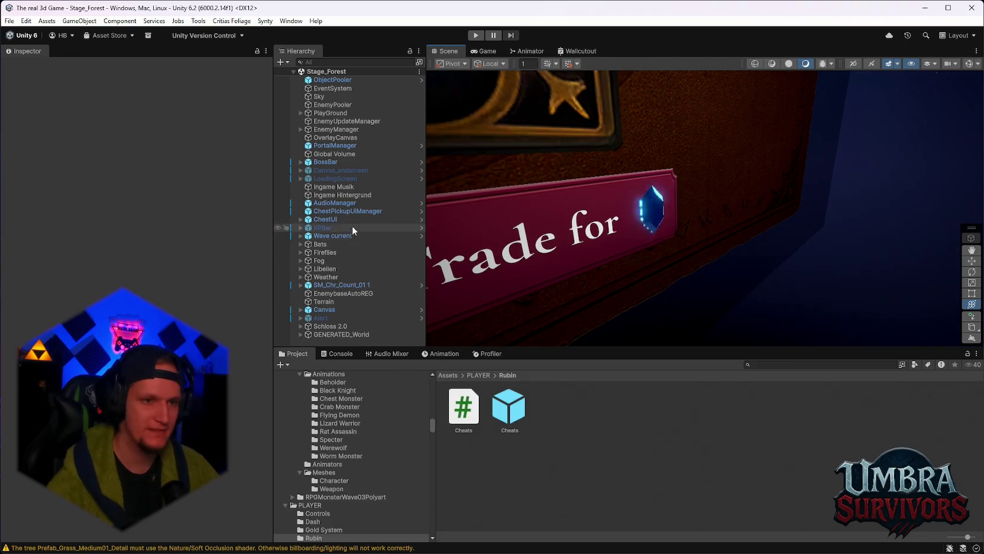
# Select ChestUI's UIParticle and expand it to show RupeeGrün.
pyautogui.click(301, 170)
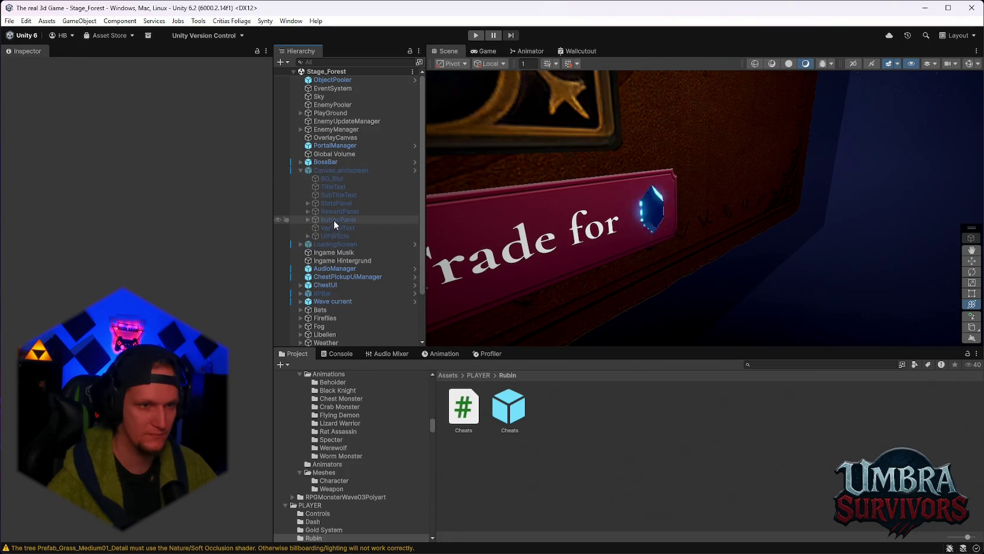
pyautogui.click(338, 236)
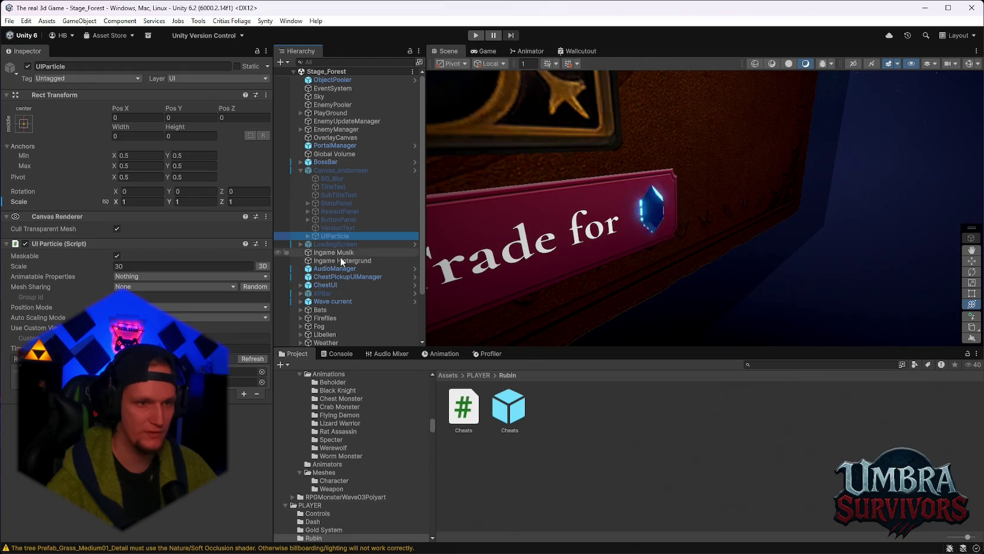
pyautogui.click(299, 285)
pyautogui.click(334, 301)
pyautogui.scroll(-3, 333, 300)
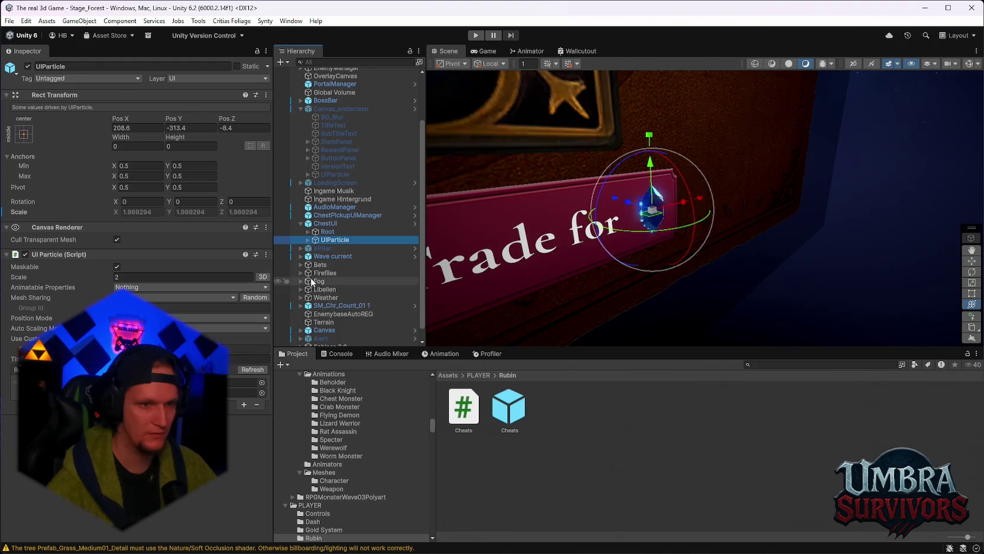
pyautogui.click(312, 240)
# Open the ChestUI prefab and re-parent UIParticle under the reject object.
pyautogui.moveTo(333, 242); pyautogui.dragTo(334, 248)
pyautogui.click(509, 309)
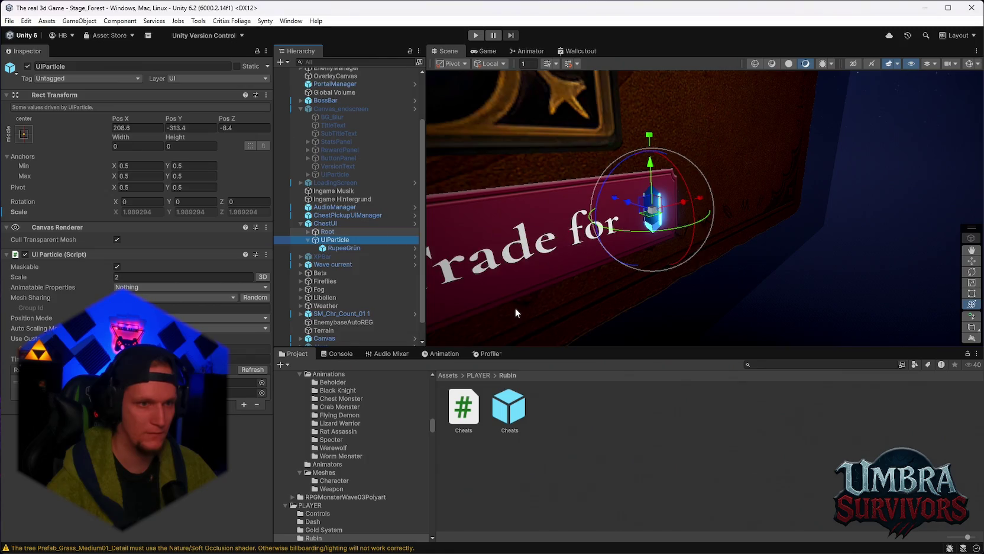
pyautogui.moveTo(335, 128); pyautogui.dragTo(336, 118)
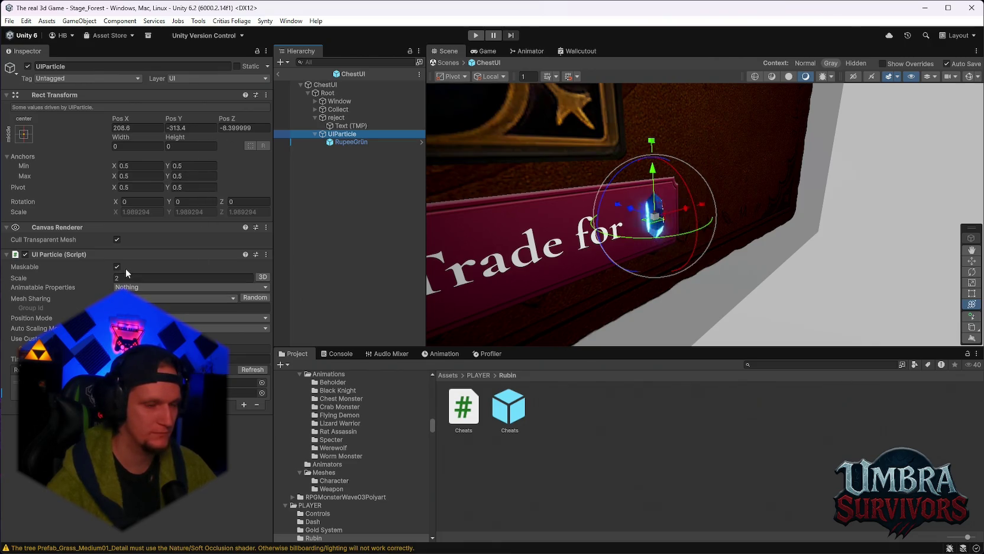
# Add a Rect Transform to RupeeGrün and check it inside its own prefab.
pyautogui.click(351, 142)
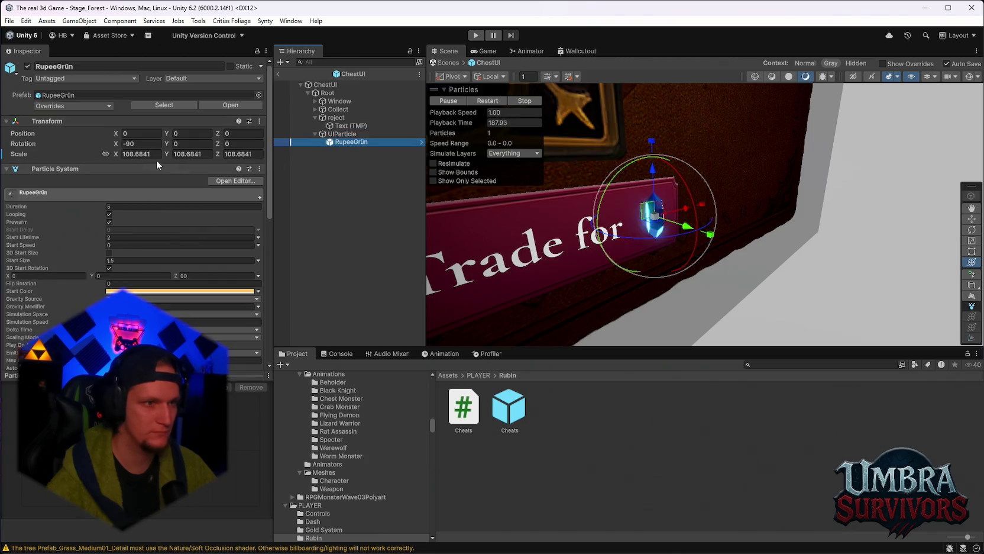
pyautogui.scroll(-10, 175, 270)
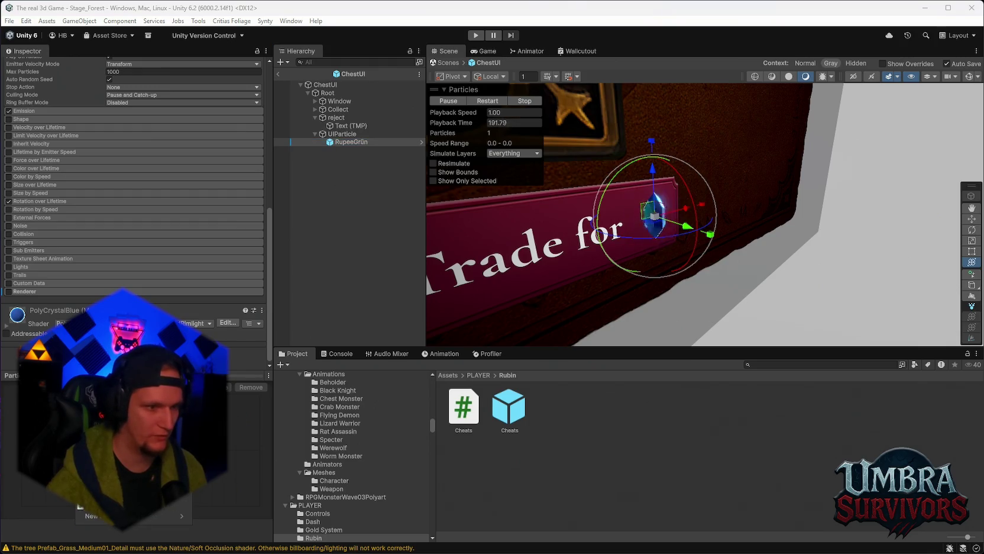
pyautogui.press('Return')
pyautogui.click(523, 310)
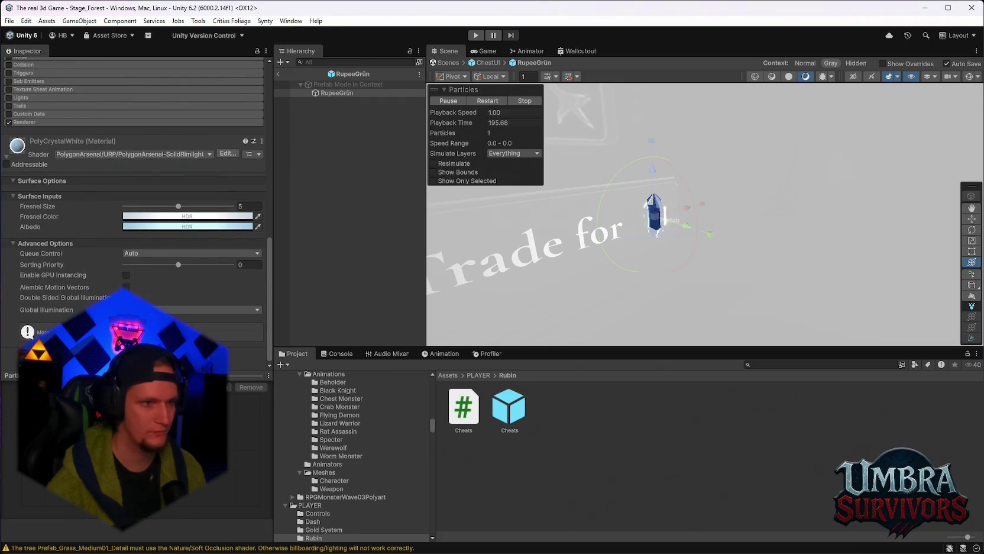
pyautogui.click(654, 214)
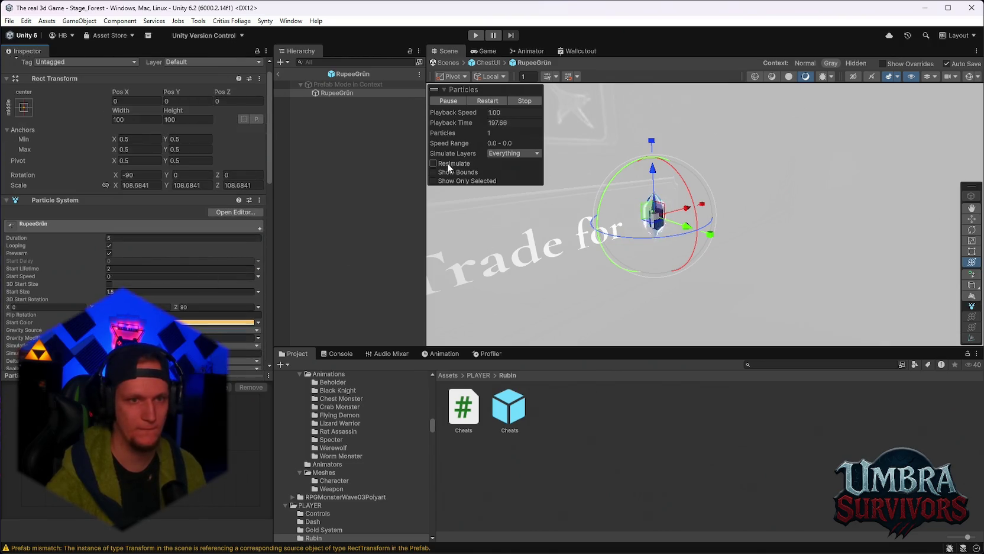
# Return to the ChestUI prefab and refresh the UIParticle's particle list.
pyautogui.click(279, 74)
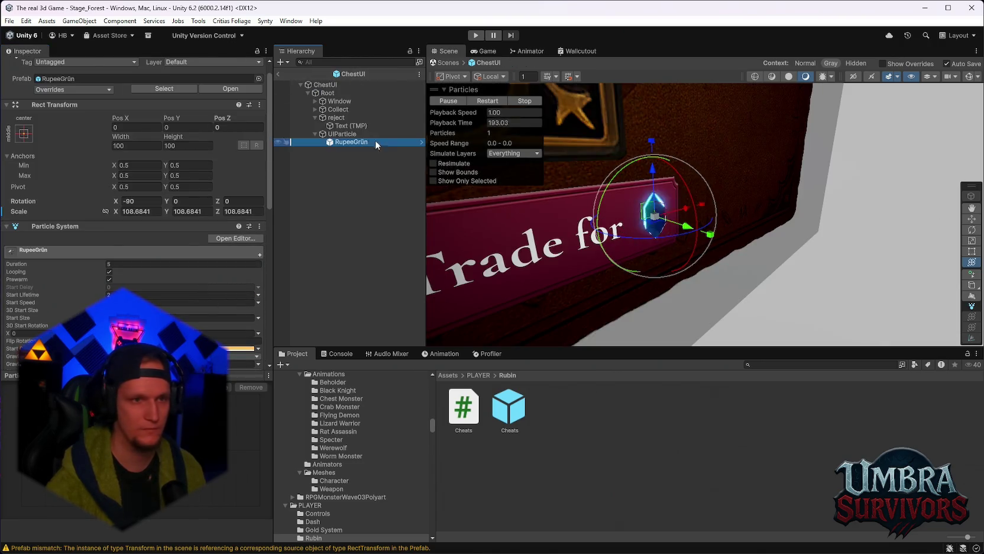
pyautogui.scroll(-10, 185, 230)
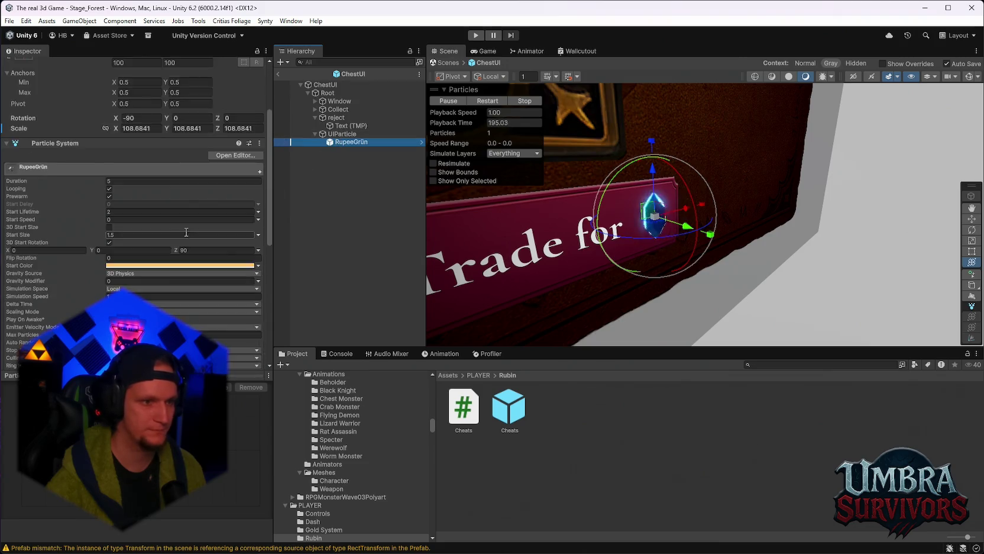
pyautogui.press('Up')
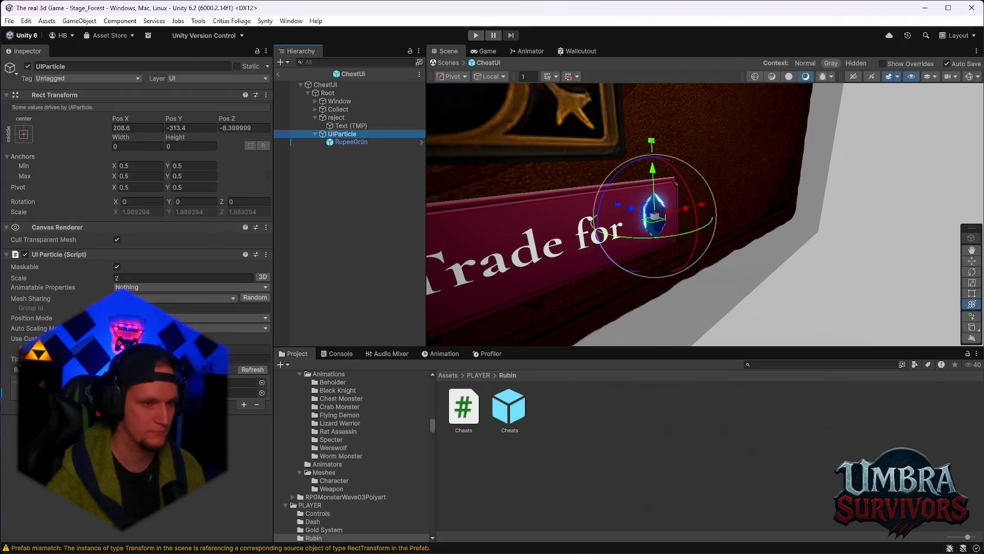
pyautogui.click(254, 369)
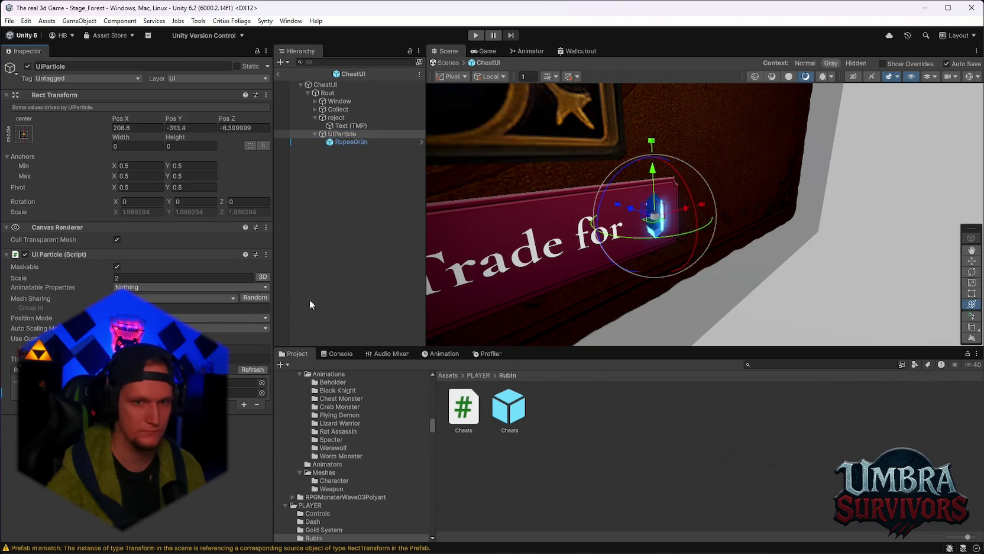
pyautogui.click(10, 21)
# Load Stage_Hub, then return to Stage_Forest and check ChestUI for prefab overrides.
pyautogui.moveTo(50, 59)
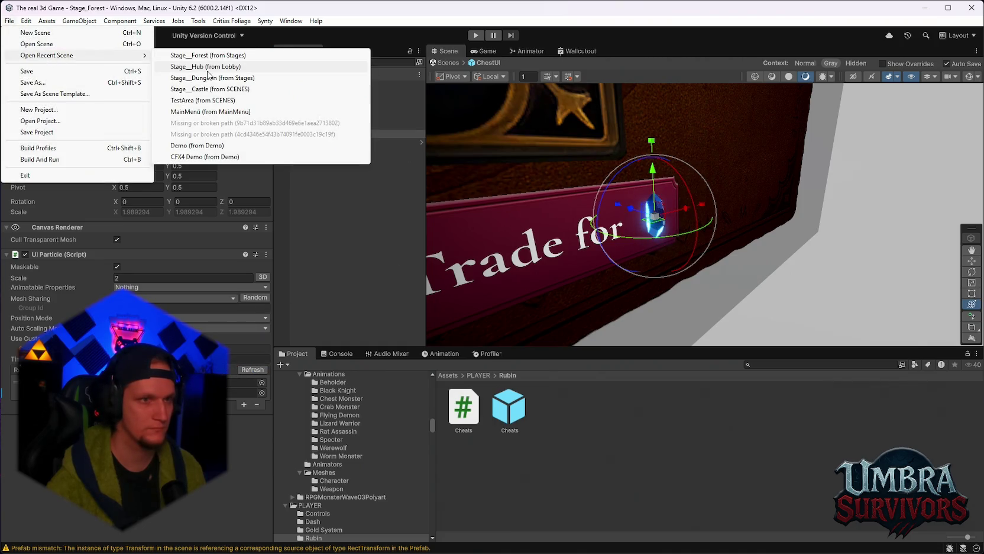
pyautogui.click(208, 69)
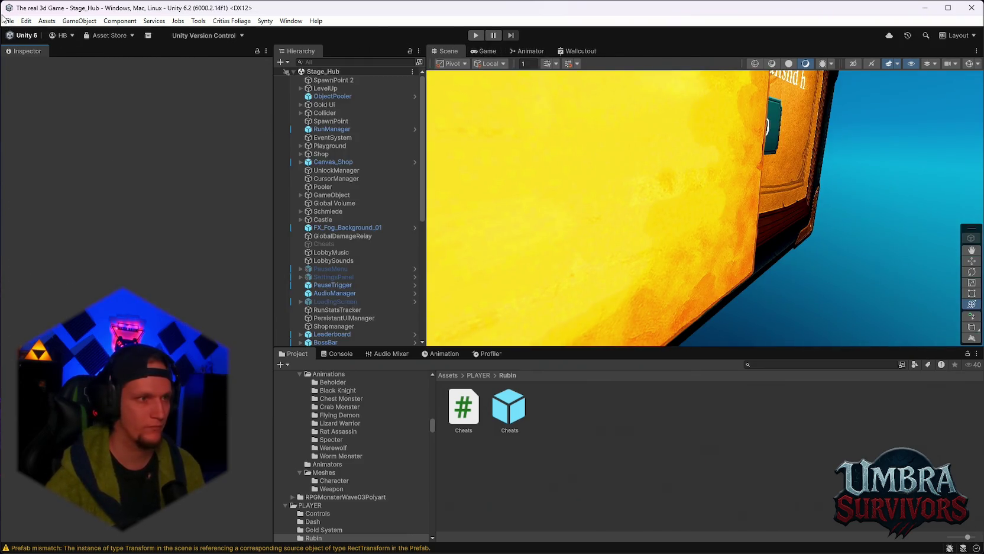
pyautogui.click(9, 20)
pyautogui.moveTo(58, 57)
pyautogui.click(213, 70)
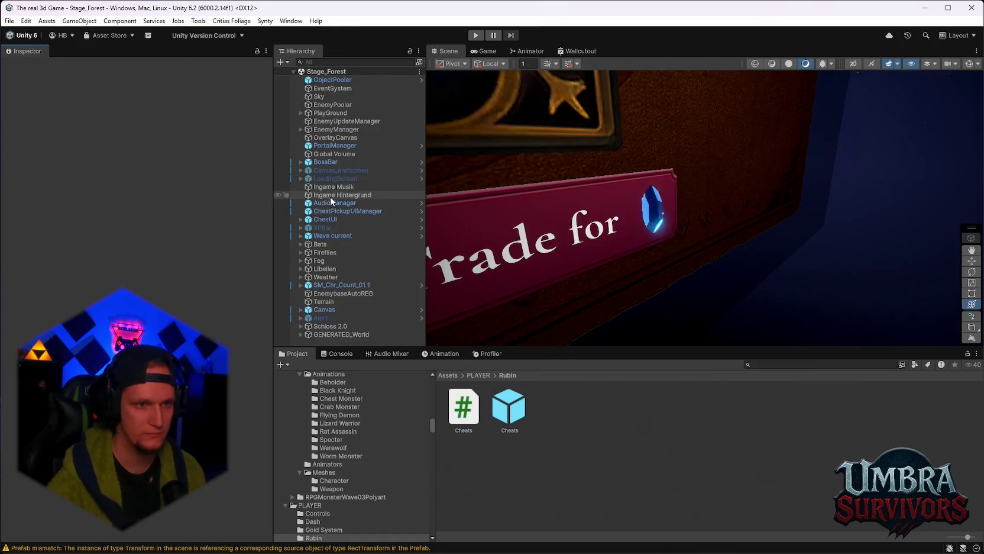
pyautogui.click(328, 219)
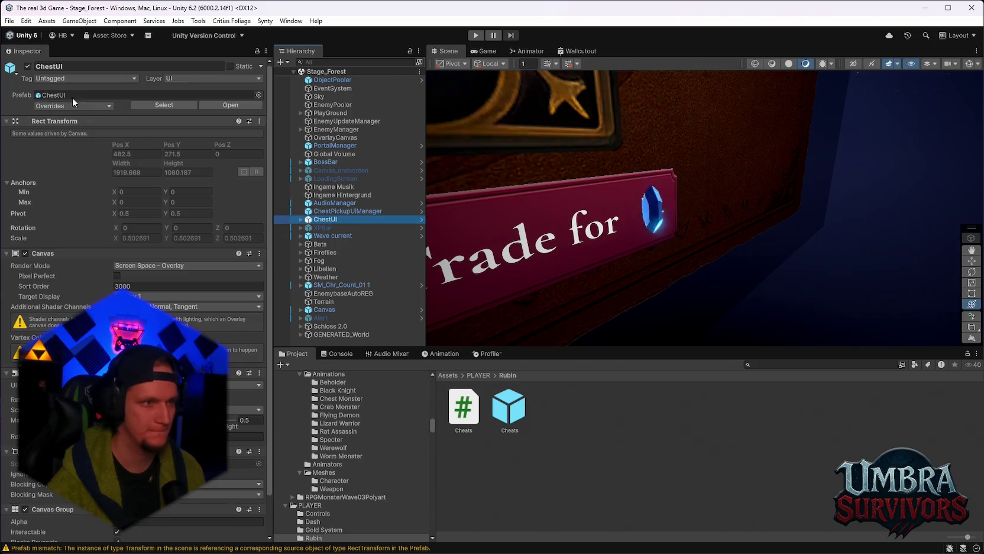
pyautogui.click(65, 106)
# Load Stage_Hub again from the recent scenes and enter play mode.
pyautogui.click(10, 21)
pyautogui.click(27, 71)
pyautogui.click(10, 21)
pyautogui.click(35, 132)
pyautogui.click(10, 21)
pyautogui.moveTo(47, 55)
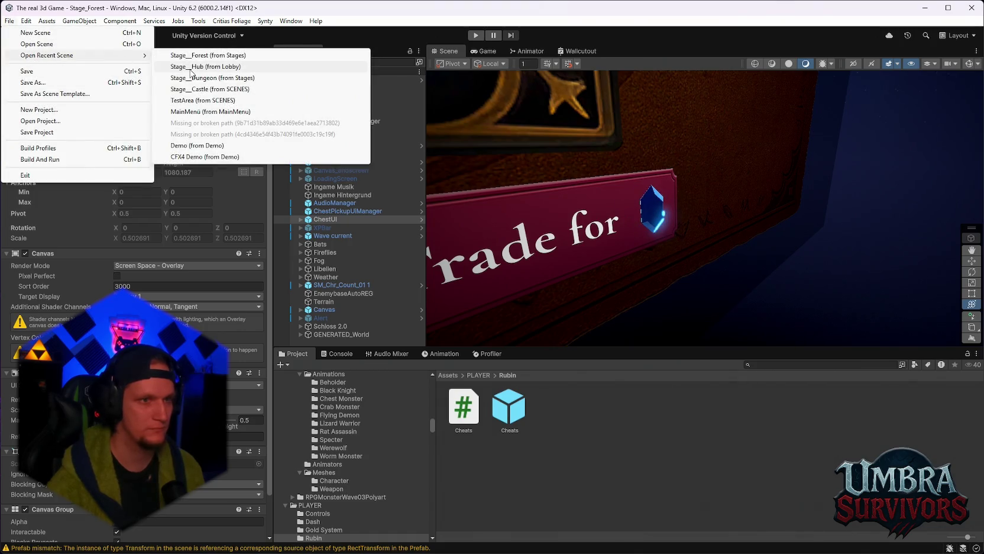
pyautogui.click(191, 70)
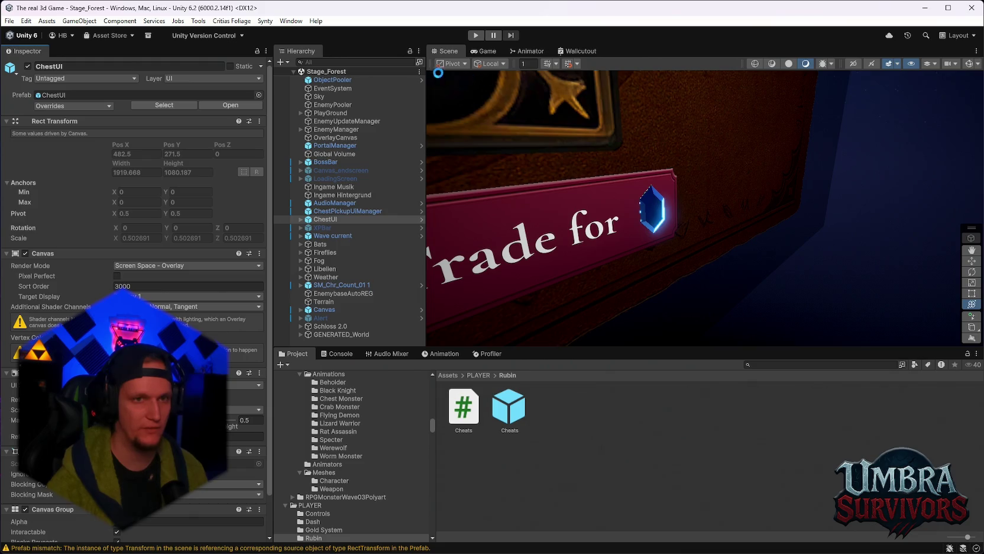
pyautogui.click(475, 35)
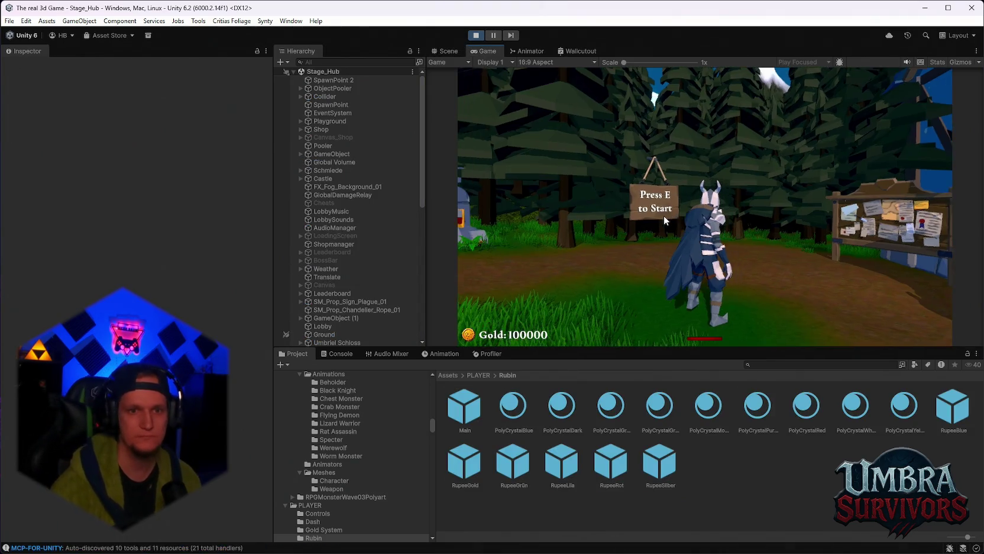
# Pick the Vampire Orb upgrade at the hub chest and start the run into Stage 1.
pyautogui.press('d')
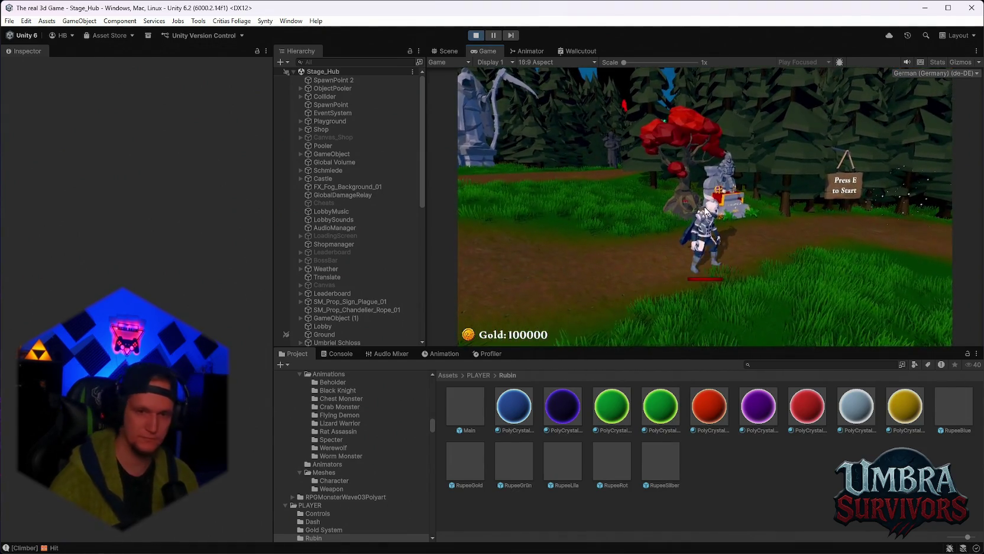
pyautogui.press('e')
pyautogui.click(824, 207)
pyautogui.press('d')
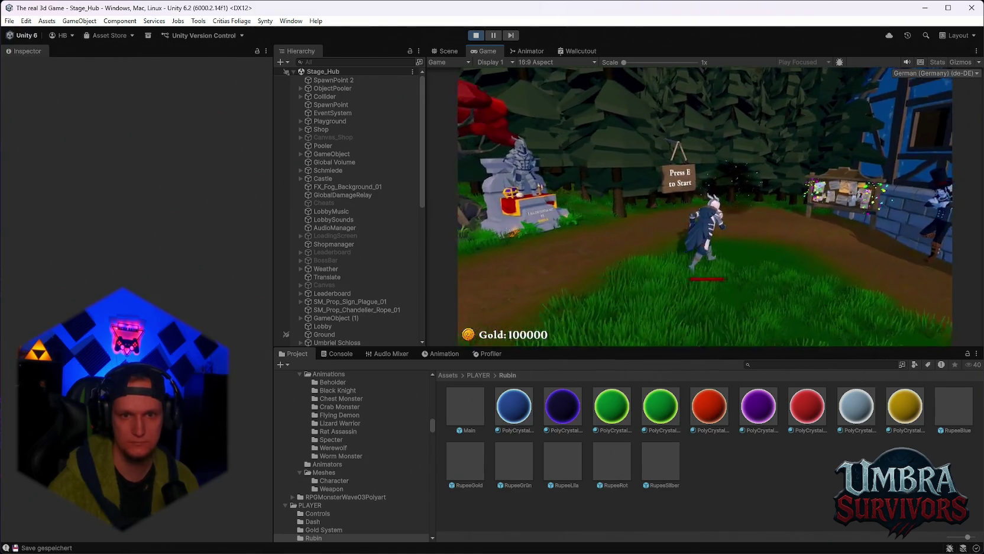
pyautogui.press('e')
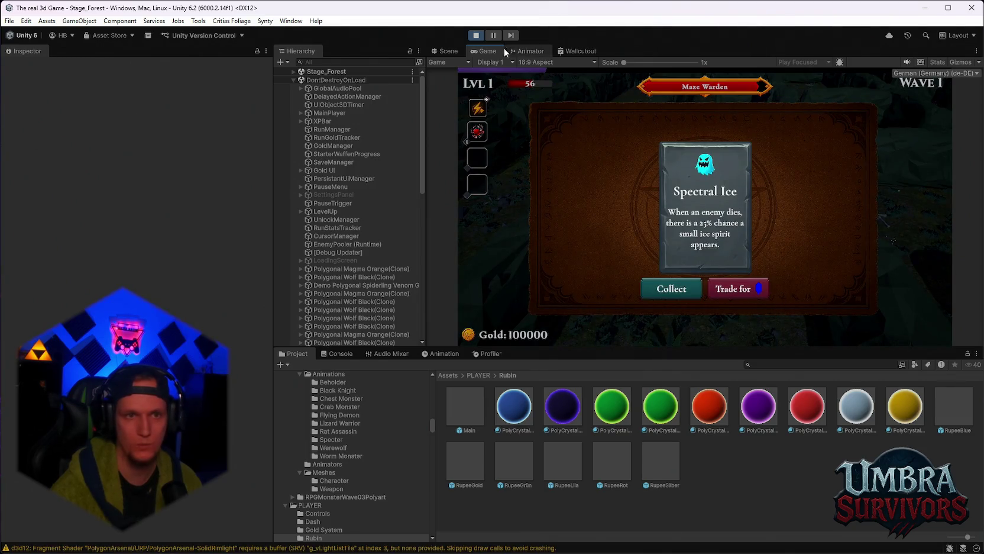
# Compare the chest card's Trade for button and gem in the Scene and Game views.
pyautogui.click(449, 50)
pyautogui.click(484, 50)
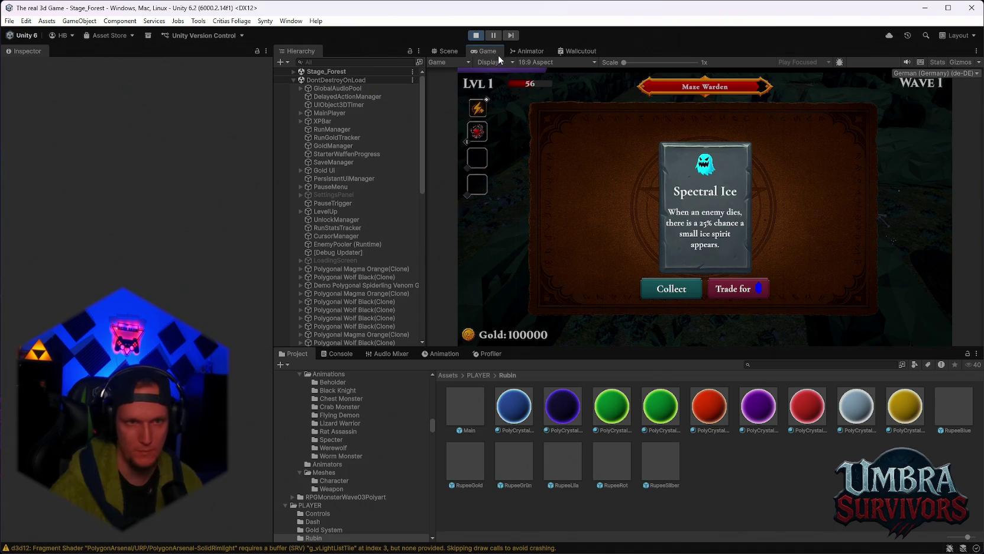
pyautogui.click(448, 51)
pyautogui.scroll(-10, 359, 249)
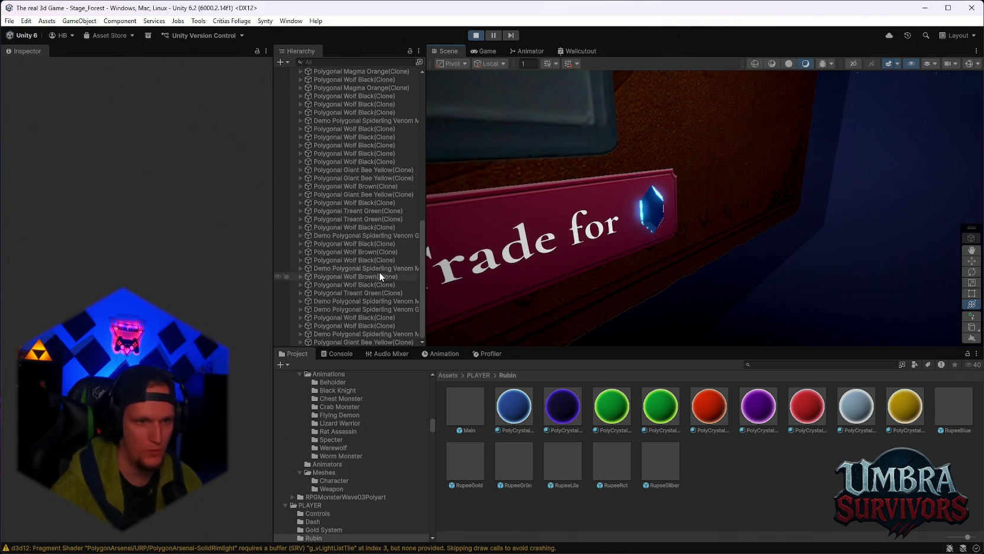
# Expand Stage_Forest > ChestUI > Root in the Hierarchy and select the UIParticle gem icon.
pyautogui.scroll(10, 355, 335)
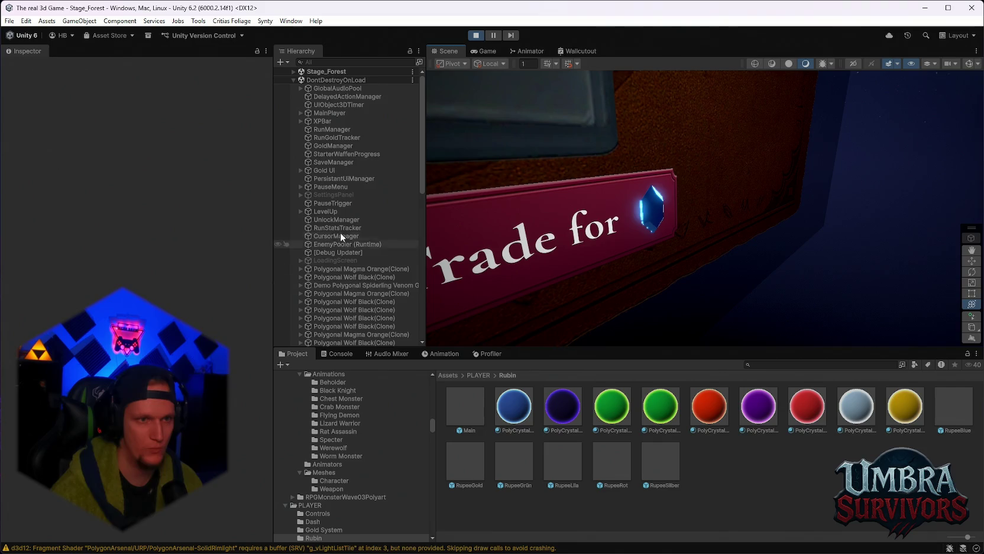
pyautogui.click(294, 72)
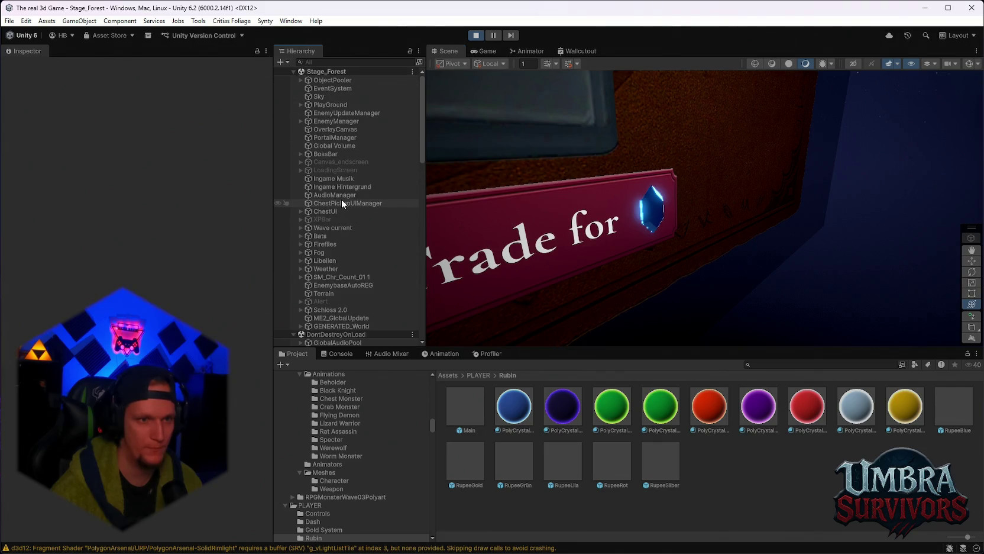
pyautogui.click(342, 203)
pyautogui.click(321, 210)
pyautogui.click(301, 211)
pyautogui.click(319, 219)
pyautogui.click(308, 220)
pyautogui.click(337, 251)
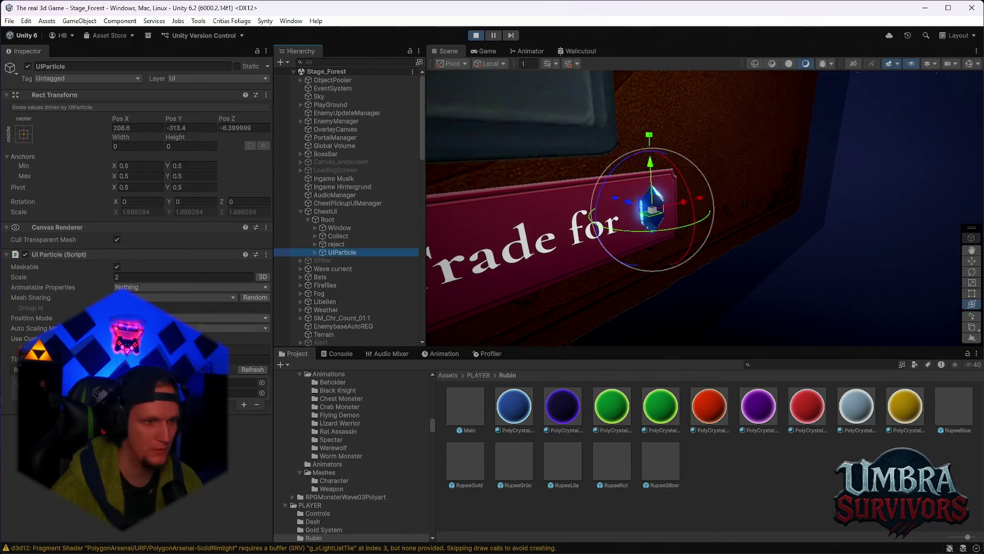
# Check the running Game view, expand UIParticle to reveal RupeeGrün, and stop play mode.
pyautogui.click(487, 52)
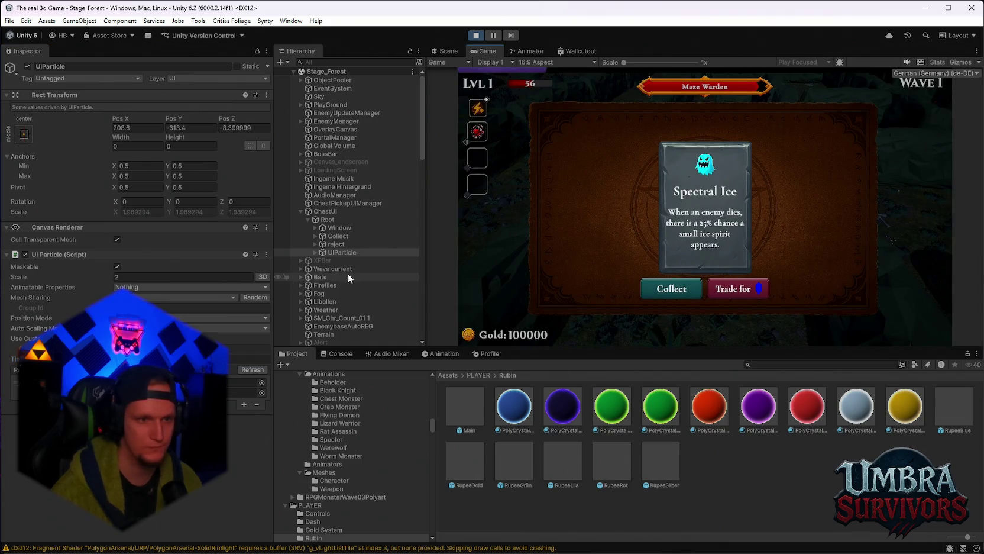
pyautogui.click(248, 358)
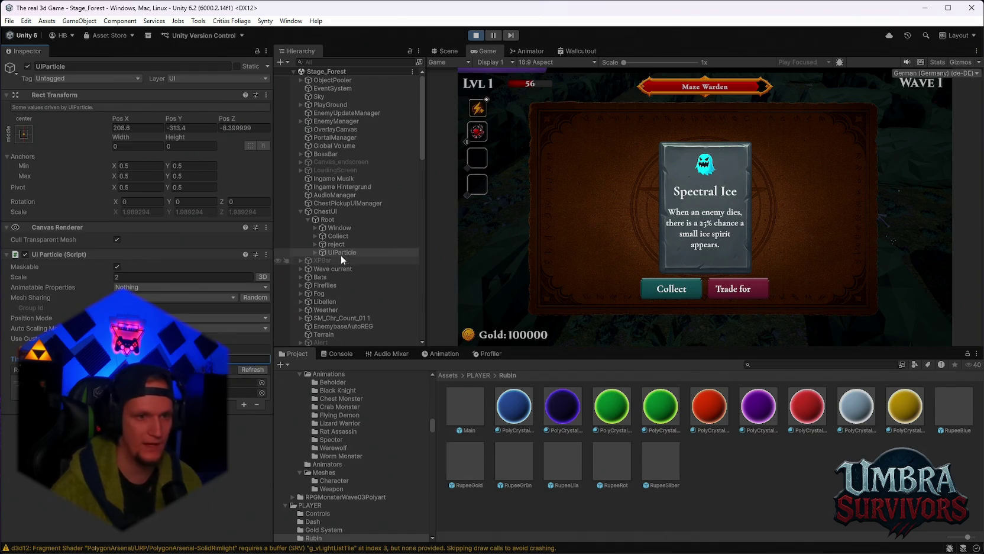
pyautogui.click(316, 252)
pyautogui.click(476, 35)
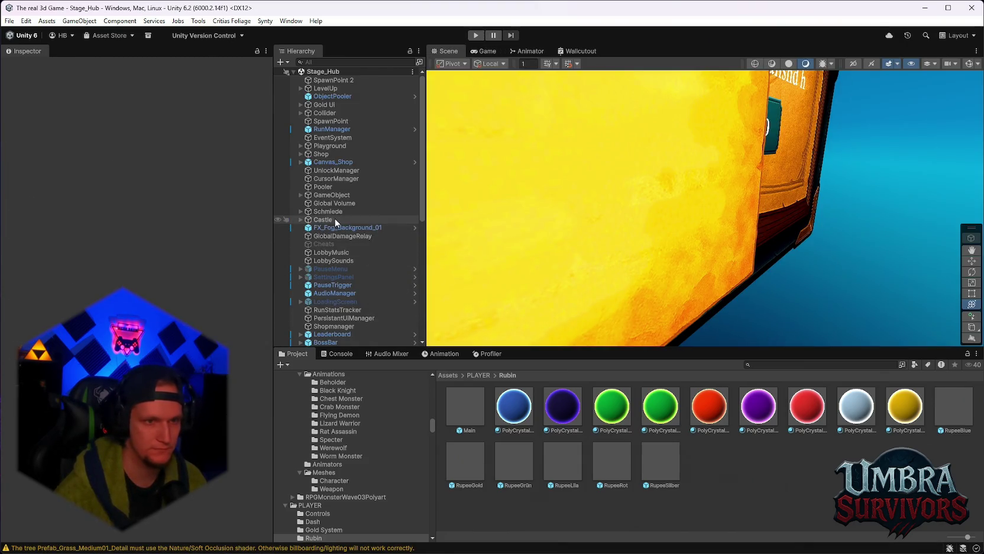
# Reopen the Stage_Forest scene from File > Open Recent Scene.
pyautogui.scroll(-2, 356, 281)
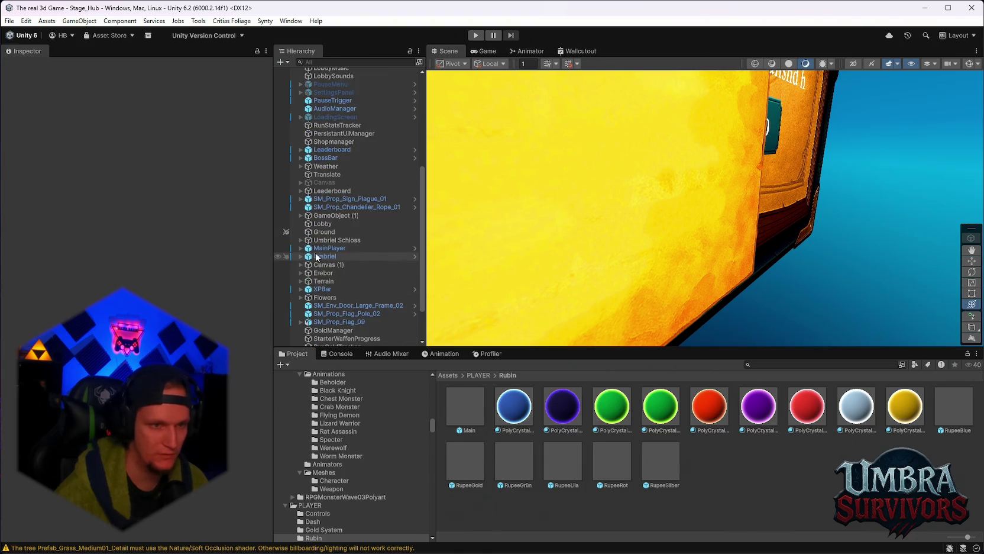
pyautogui.scroll(-1, 326, 244)
pyautogui.scroll(6, 325, 249)
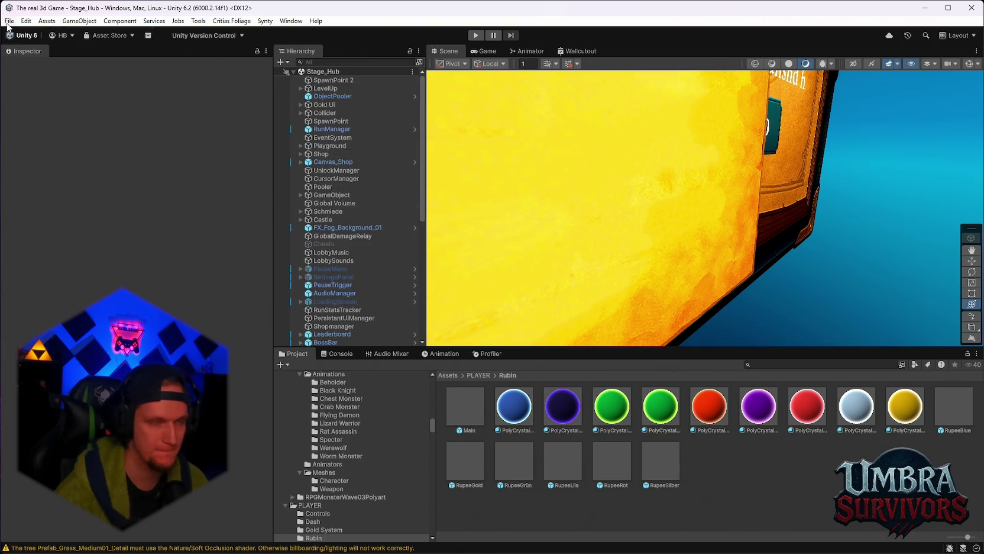
pyautogui.click(8, 21)
pyautogui.moveTo(44, 55)
pyautogui.click(284, 67)
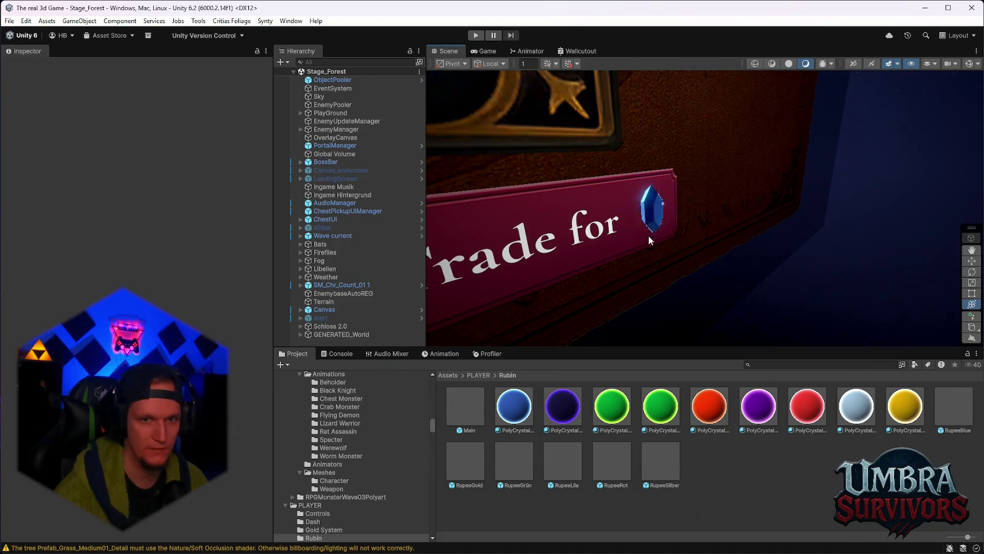
# Expand ChestUI > Root > UIParticle and select RupeeGrün to show its Particle System settings.
pyautogui.click(300, 219)
pyautogui.click(322, 228)
pyautogui.click(308, 228)
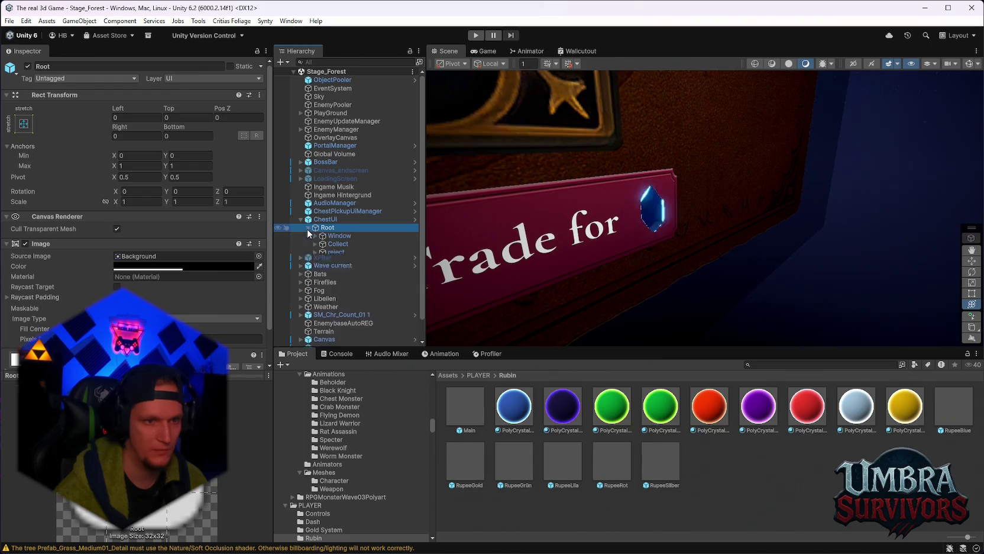
pyautogui.click(331, 261)
pyautogui.click(315, 261)
pyautogui.click(333, 269)
pyautogui.scroll(-5, 167, 242)
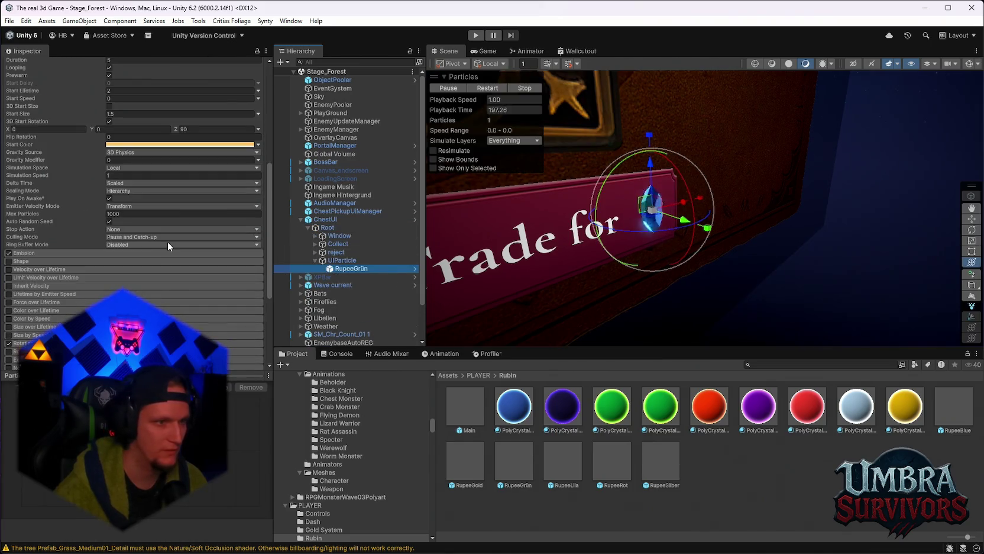
# Switch RupeeGrün's particle Delta Time from Scaled to Unscaled, then select UIParticle.
pyautogui.click(148, 183)
pyautogui.click(145, 205)
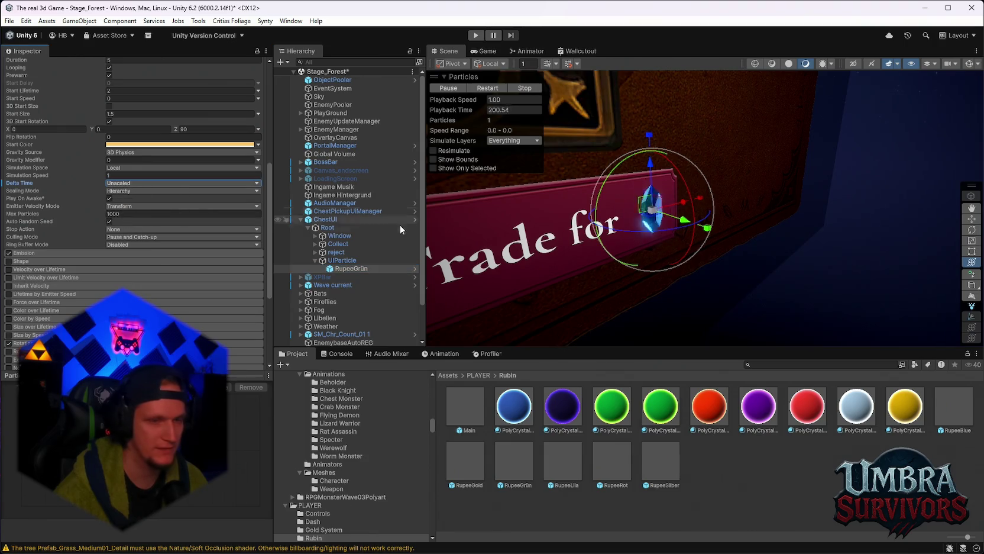
pyautogui.click(388, 260)
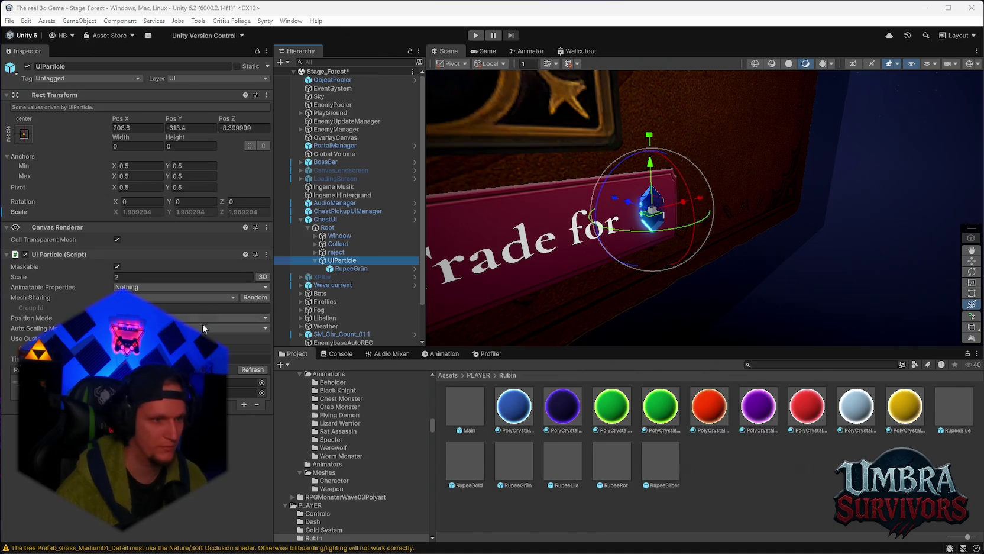
pyautogui.click(248, 358)
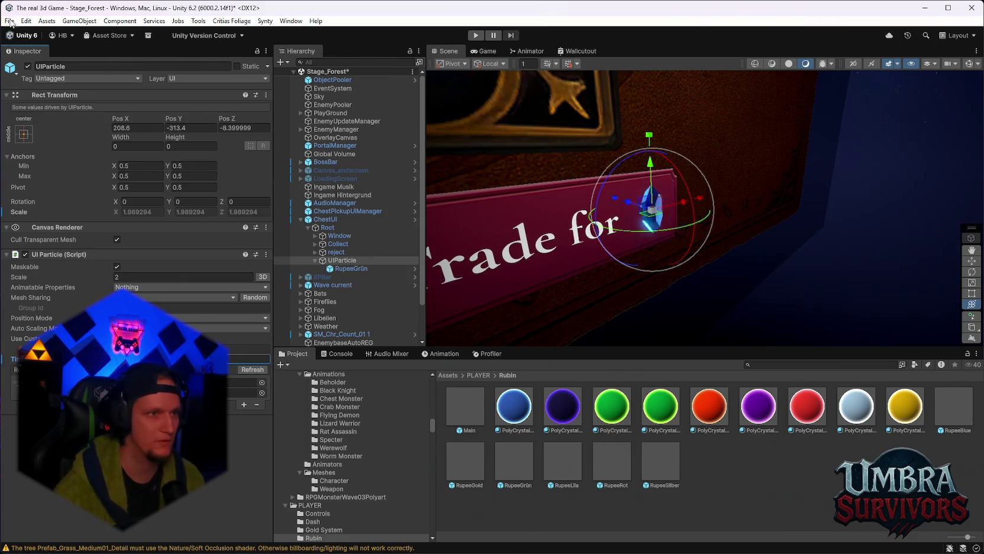
# Save the modified Stage_Forest, switch to the recent Stage_Hub scene, and start play mode.
pyautogui.click(26, 21)
pyautogui.moveTo(9, 21)
pyautogui.moveTo(59, 55)
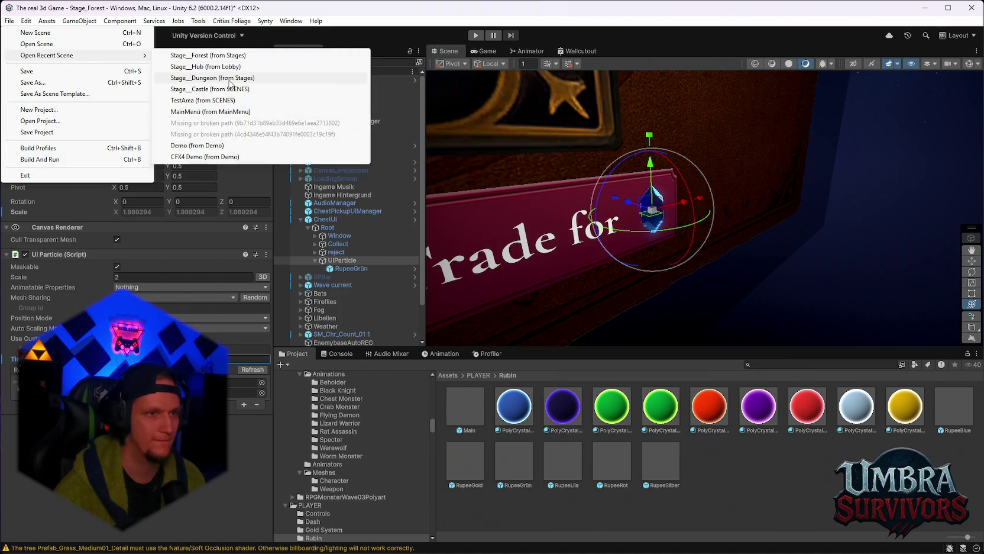
pyautogui.click(201, 66)
pyautogui.click(490, 307)
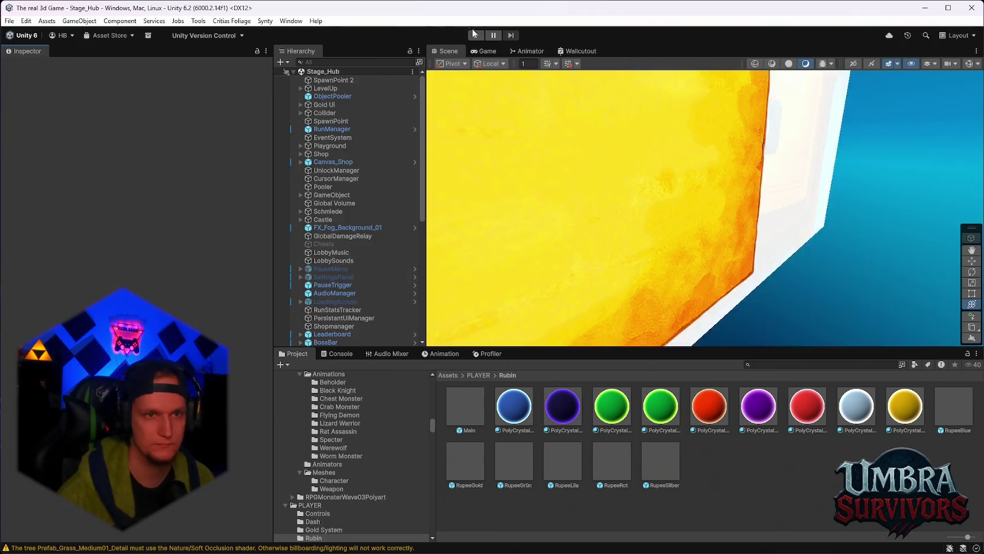
pyautogui.click(476, 35)
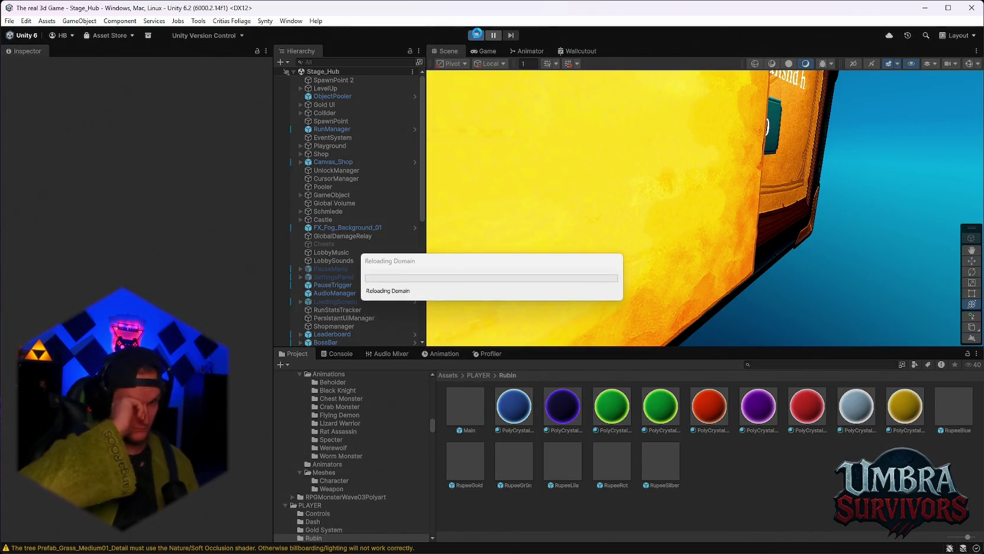